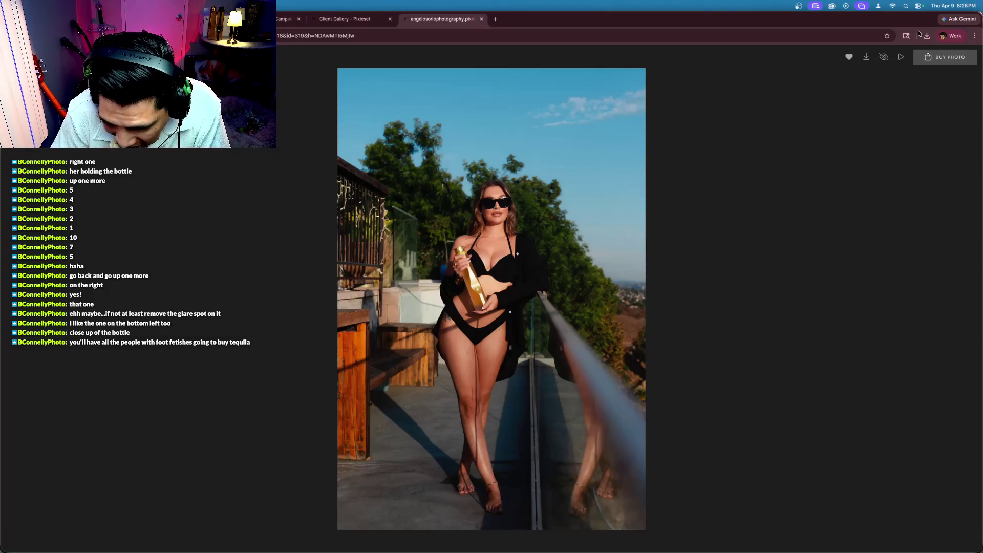
Compare the neighbouring photos in the Pixieset lightbox against the favourited bottle photo
key("Right")
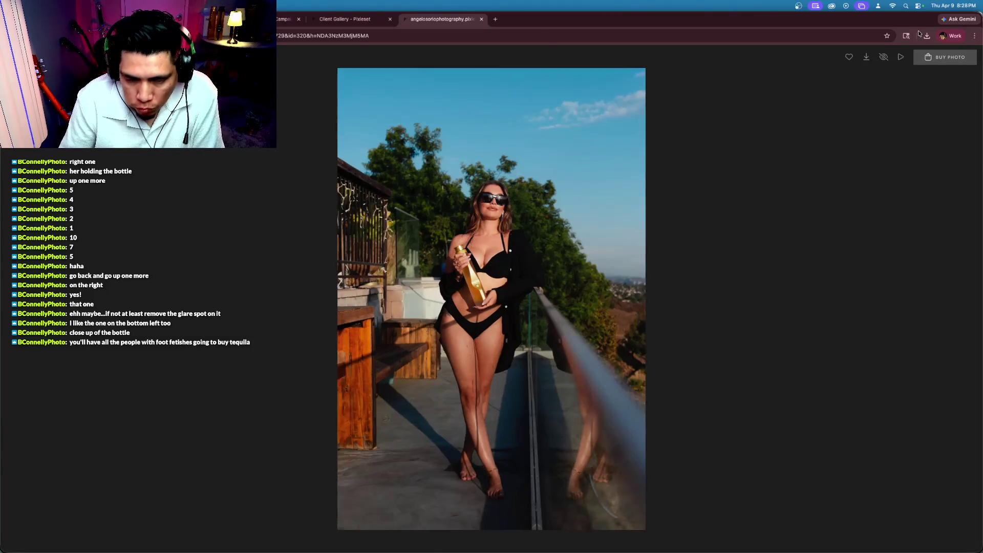
key("Left")
key("Left")
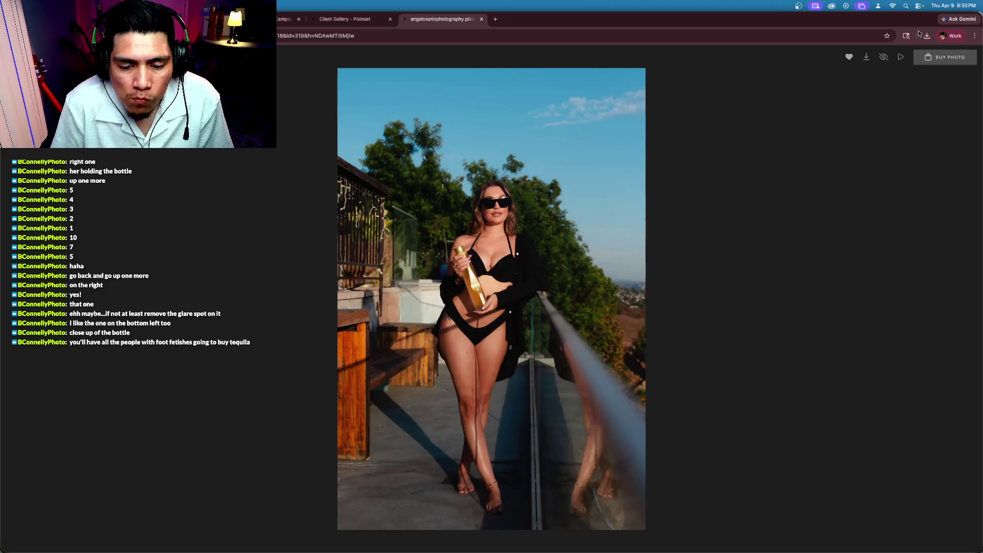
key("Right")
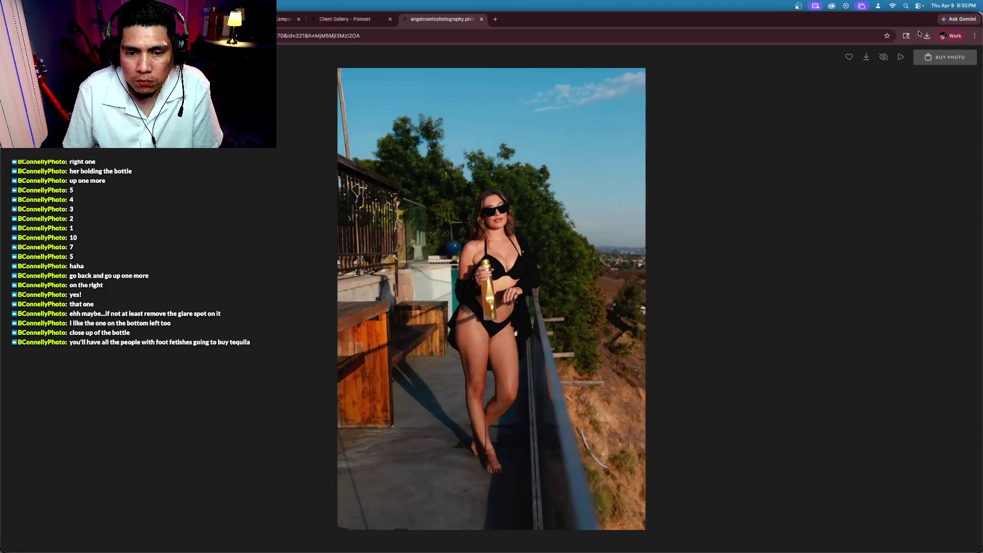
key("Left")
key("Right")
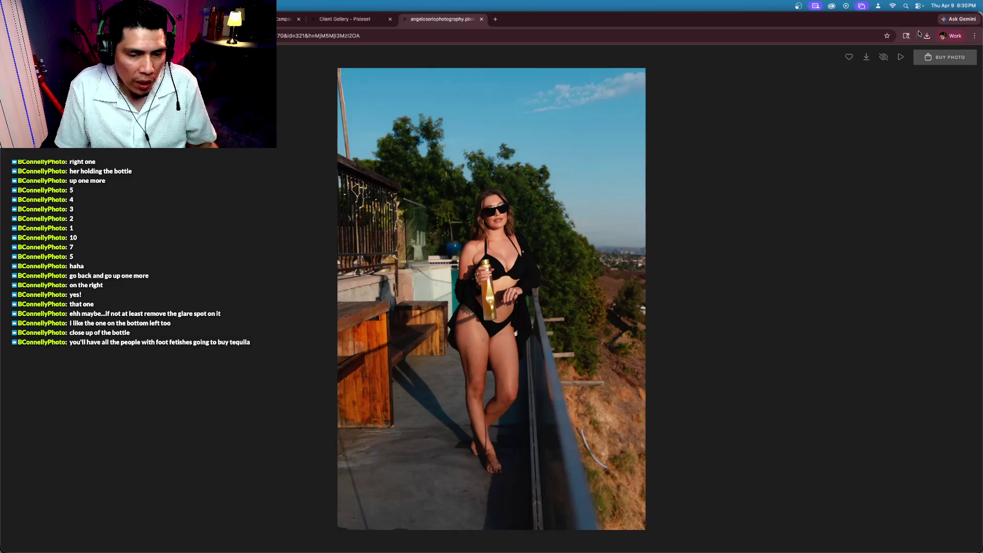
key("Right")
key("Right")
key("Left")
Return to the favourited photo of the woman holding the gold bottle and download it
key("Left")
key("Right")
key("Left")
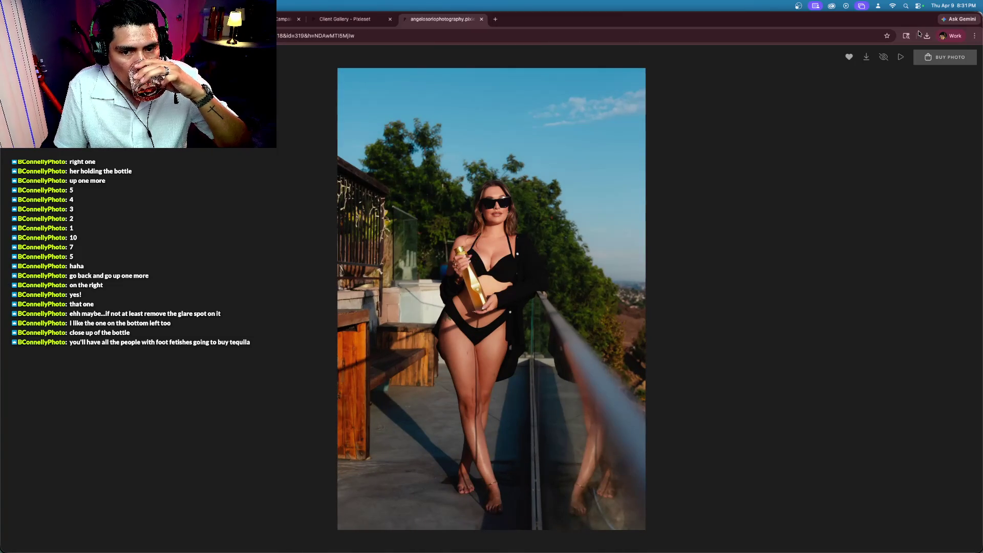
key("Right")
key("Left")
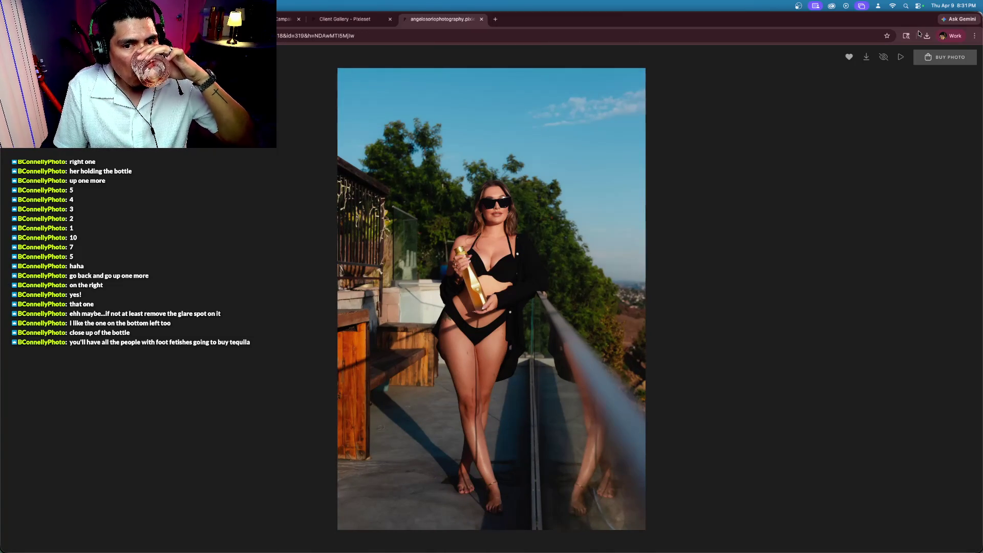
key("Right")
key("Right")
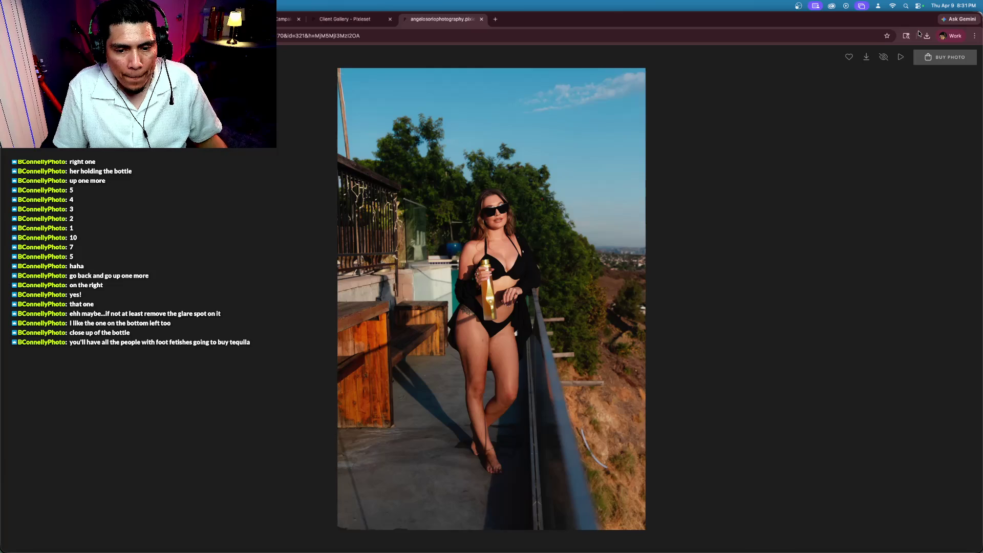
key("Left")
key("Left")
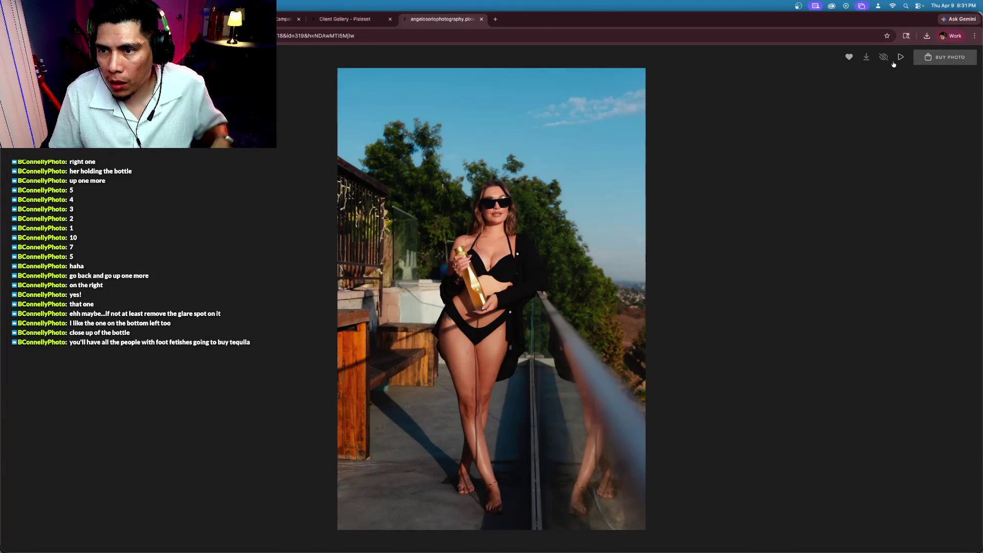
left_click(869, 57)
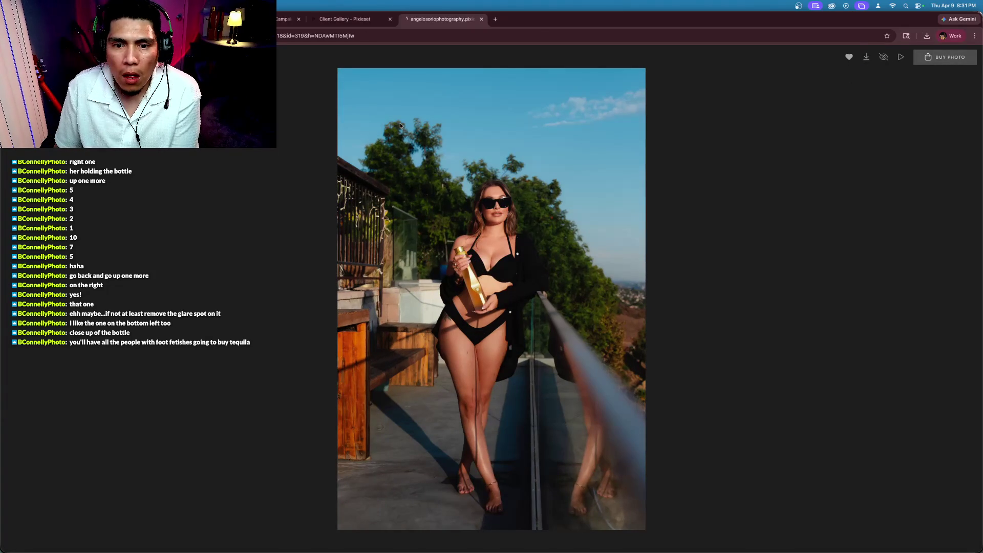
key("Escape")
scroll(415, 194, "down", 2)
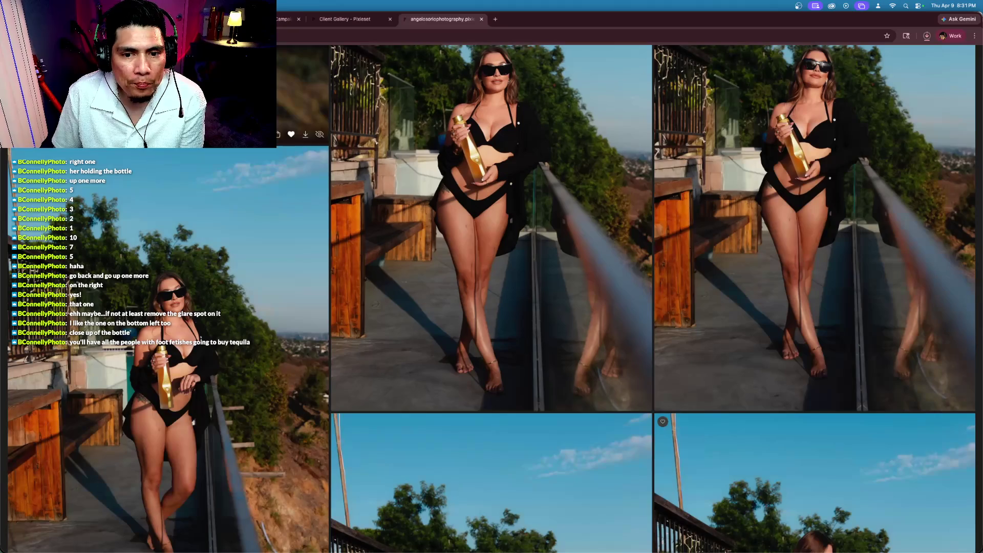
scroll(416, 194, "down", 10)
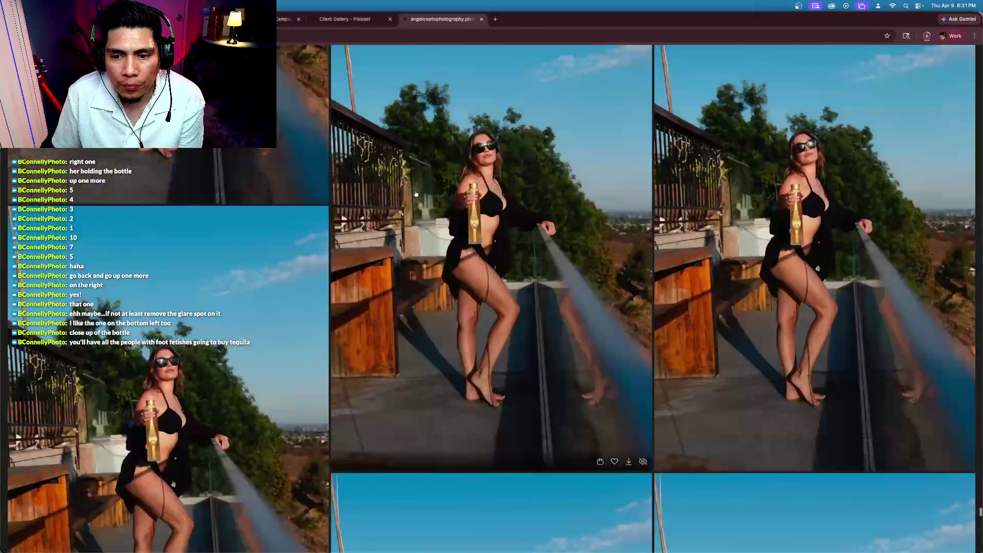
scroll(415, 193, "down", 10)
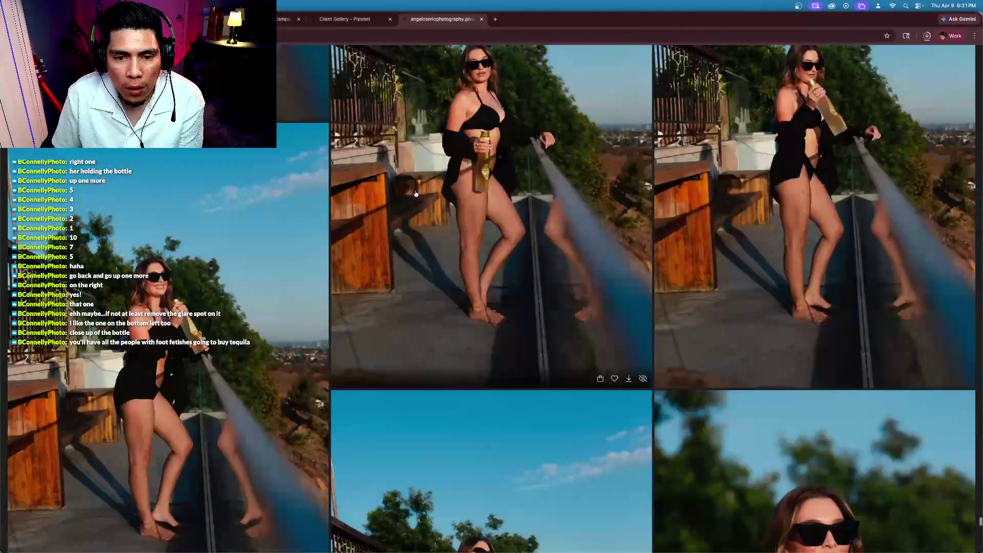
scroll(415, 193, "up", 3)
scroll(415, 194, "down", 7)
scroll(416, 193, "down", 4)
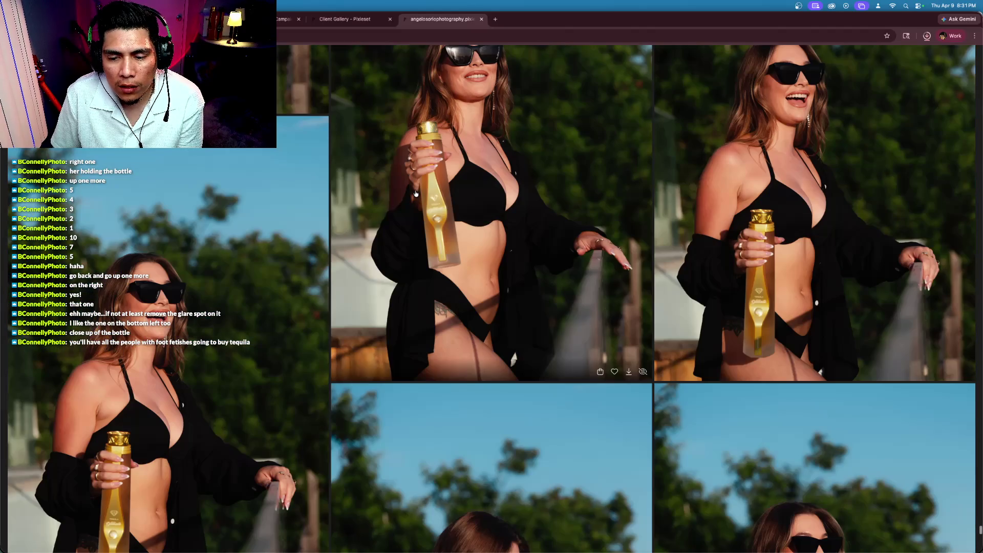
scroll(416, 193, "up", 2)
scroll(416, 193, "down", 5)
scroll(416, 193, "down", 2)
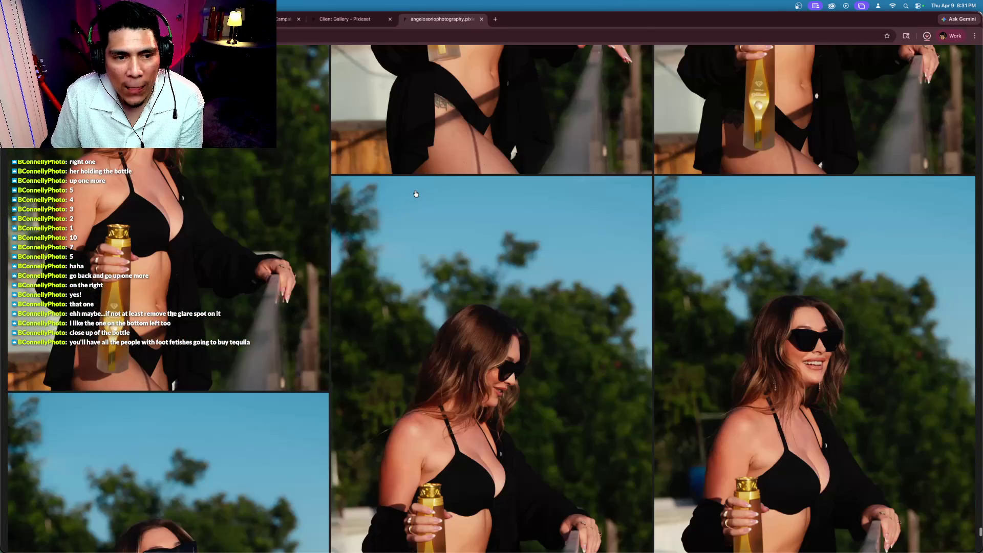
scroll(415, 193, "up", 4)
scroll(416, 194, "up", 2)
scroll(415, 193, "down", 3)
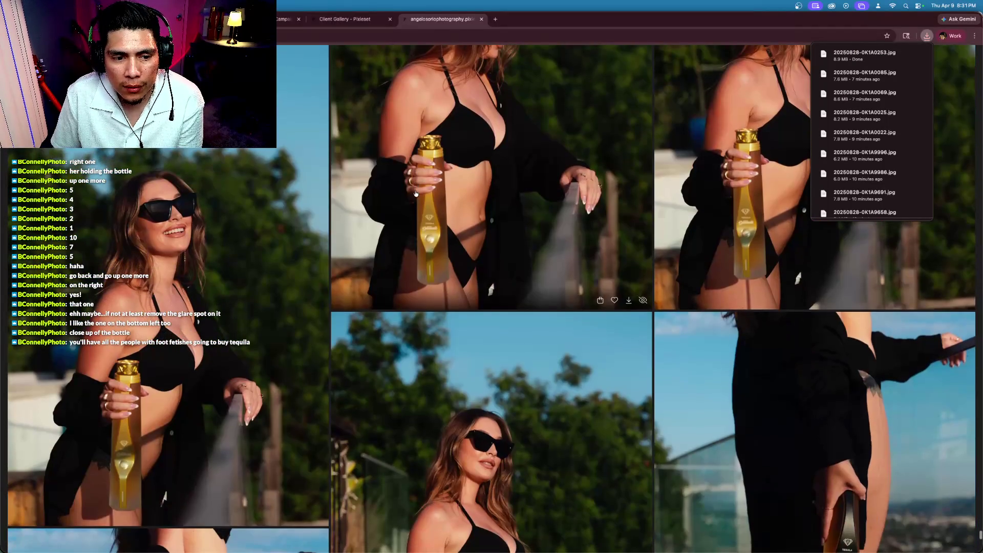
scroll(416, 193, "down", 5)
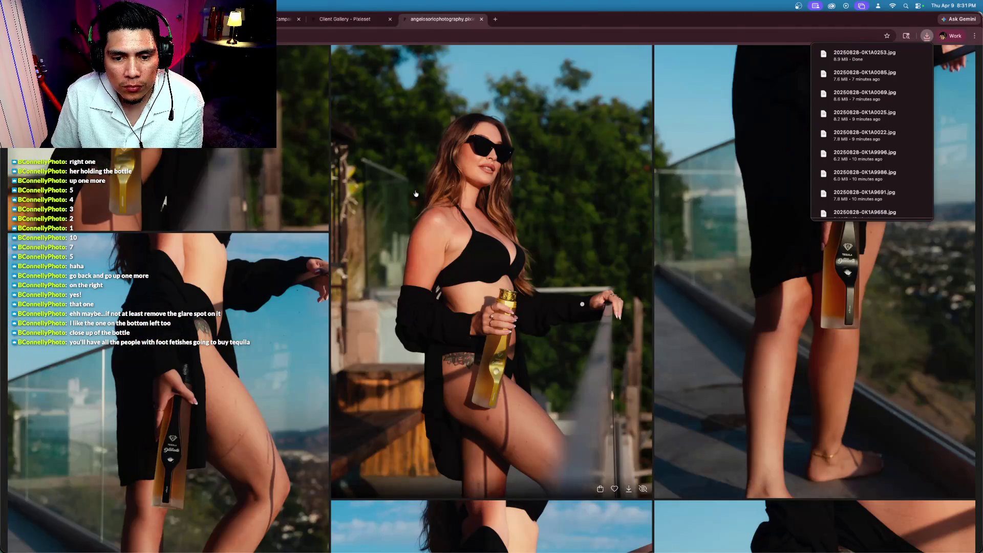
left_click(614, 489)
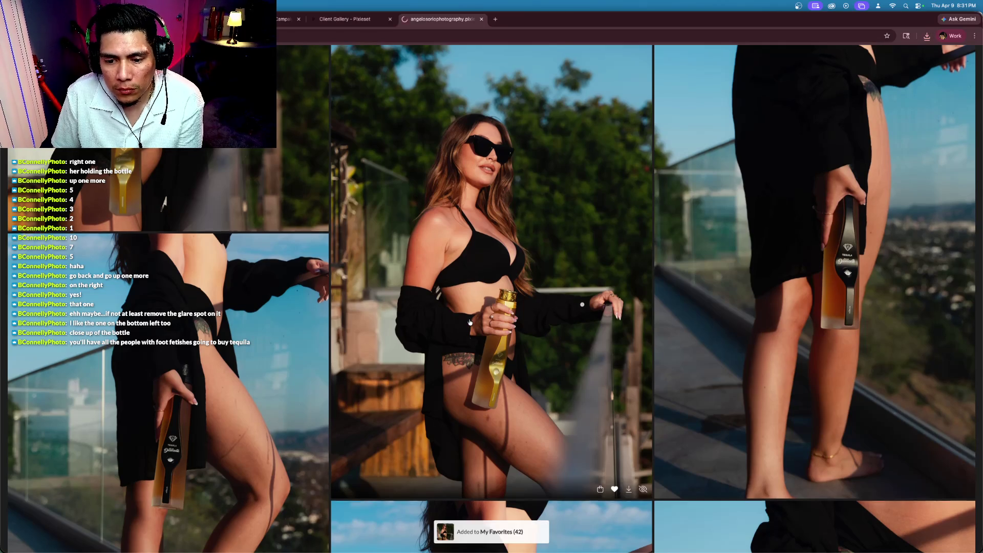
scroll(472, 323, "up", 5)
scroll(472, 323, "up", 1)
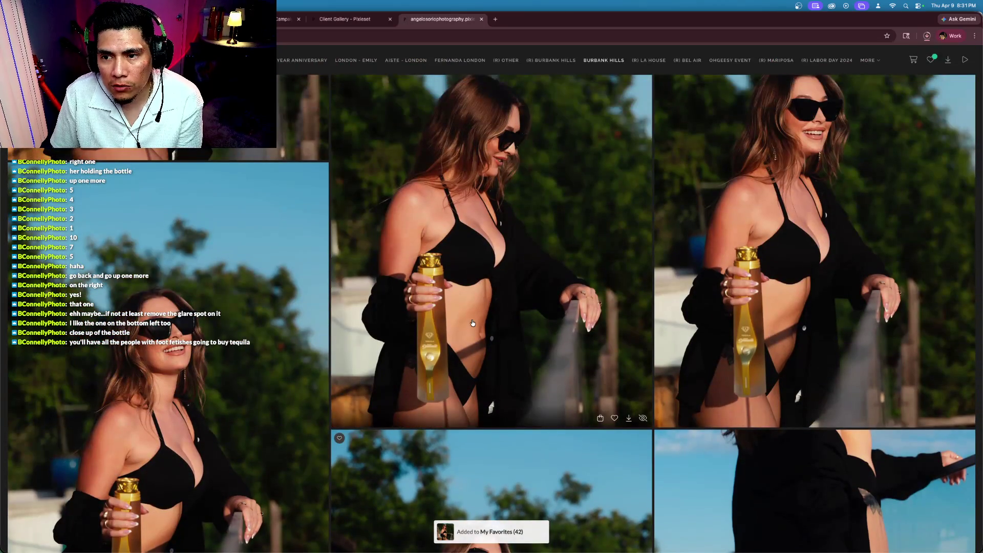
scroll(472, 323, "down", 5)
scroll(222, 414, "up", 5)
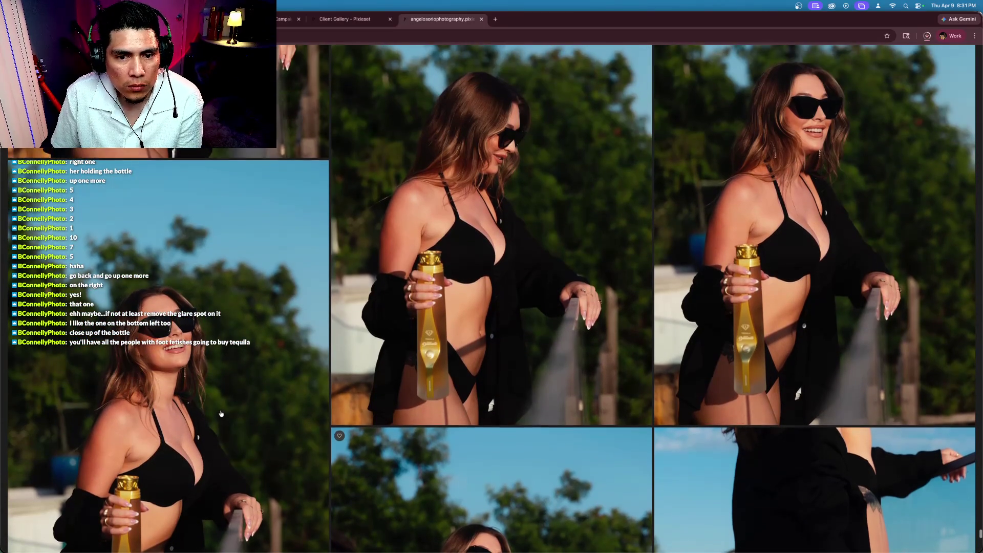
scroll(221, 414, "down", 10)
scroll(323, 426, "up", 5)
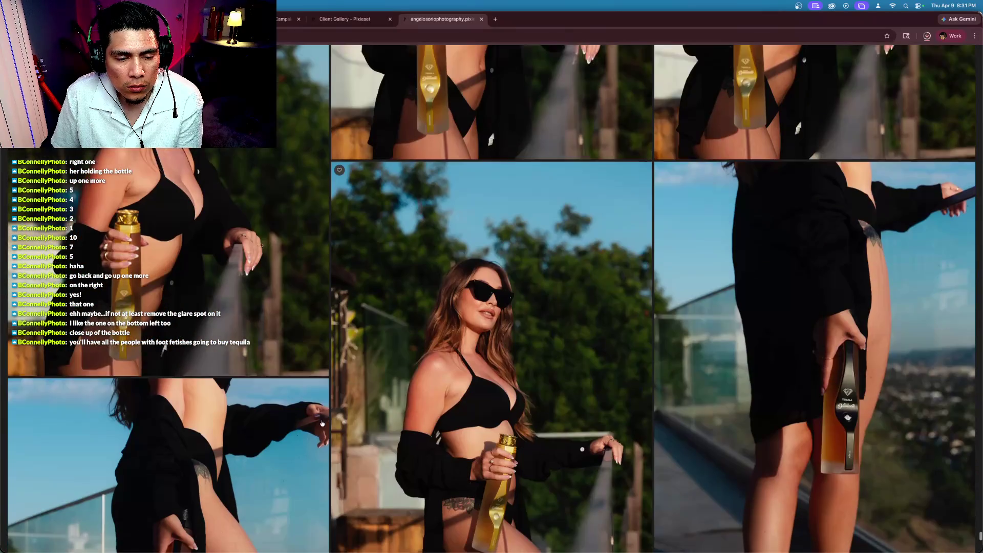
scroll(323, 426, "down", 1)
left_click(305, 351)
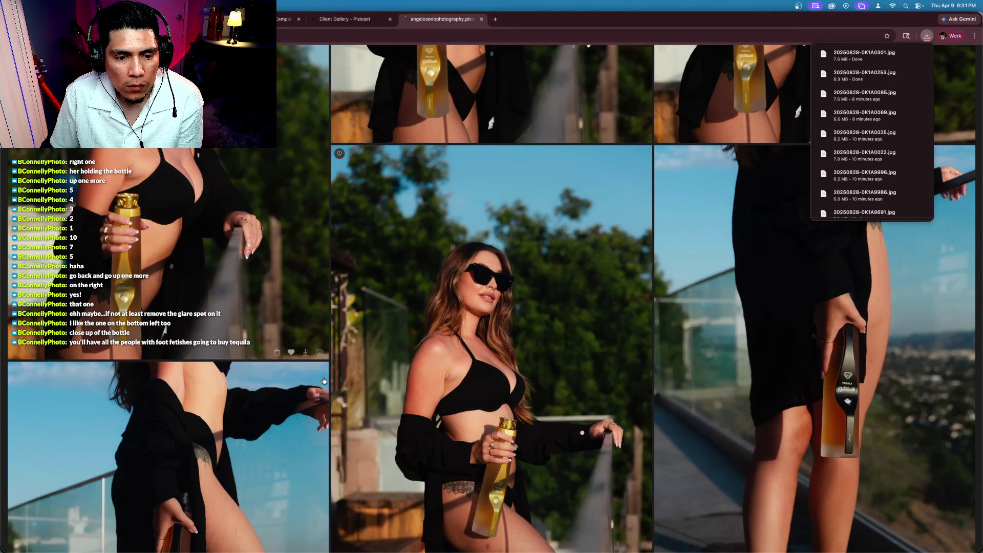
scroll(478, 366, "down", 4)
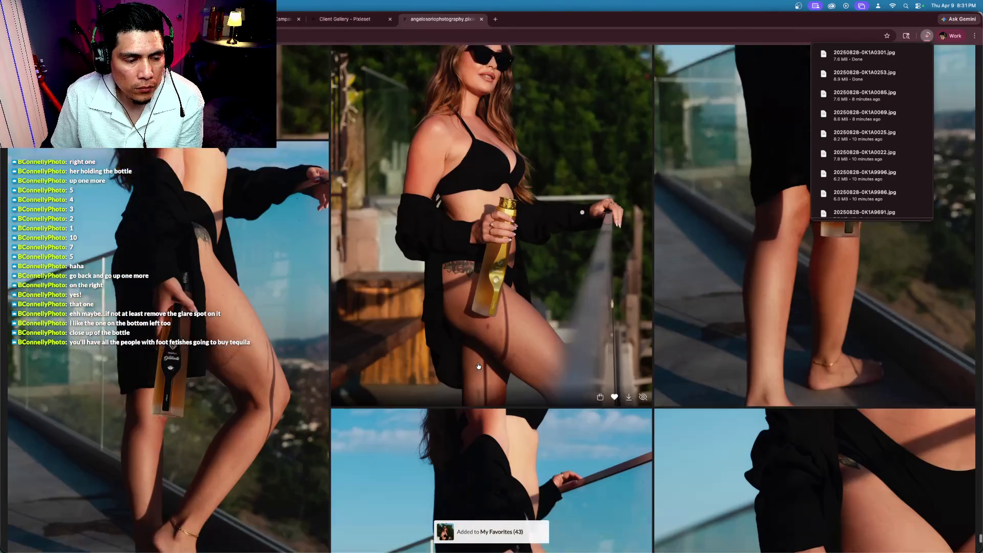
scroll(478, 366, "up", 3)
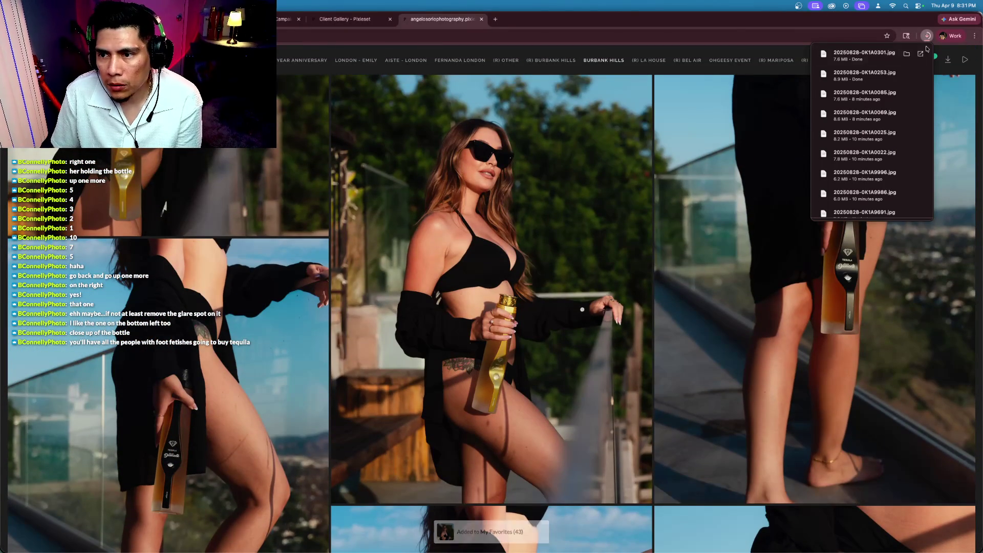
scroll(842, 322, "up", 3)
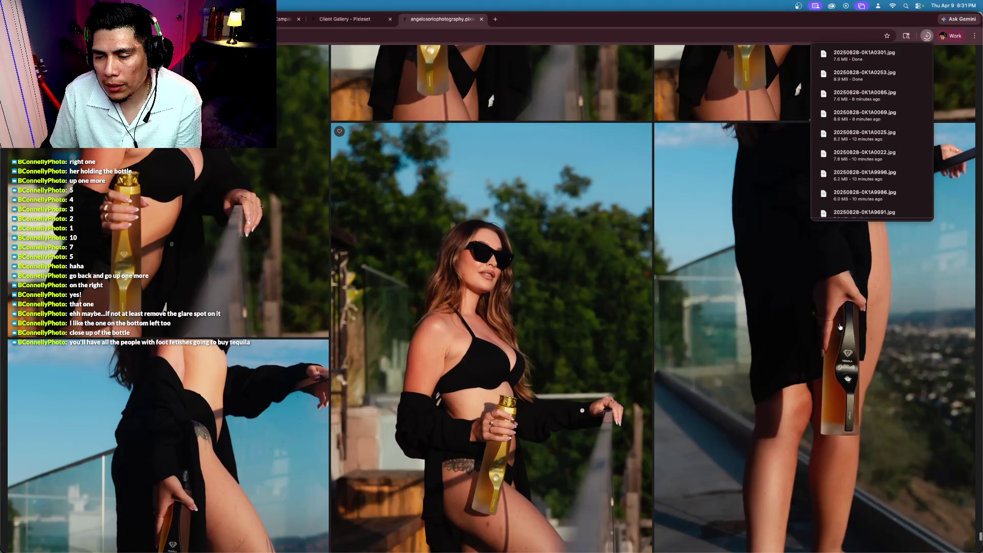
scroll(842, 323, "down", 6)
scroll(840, 319, "down", 10)
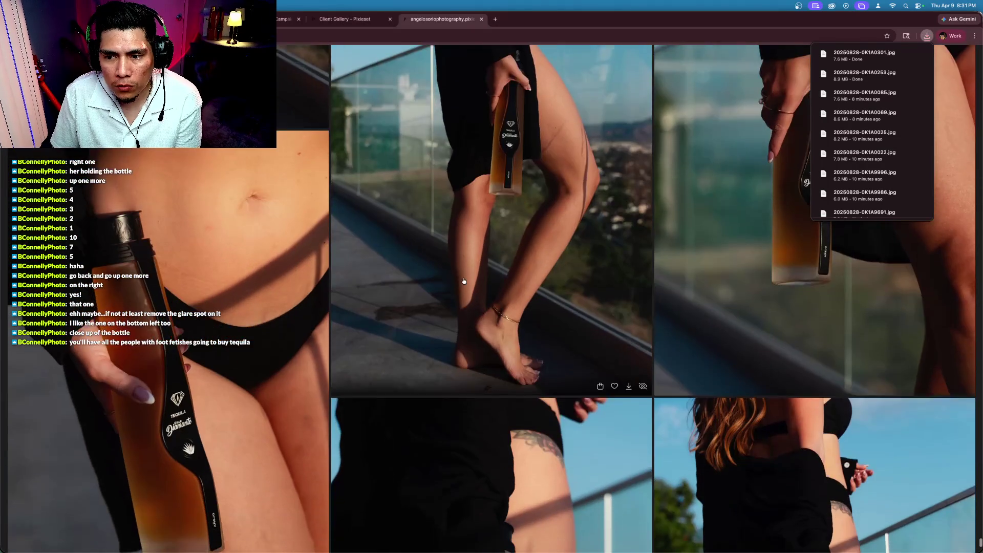
scroll(469, 280, "down", 10)
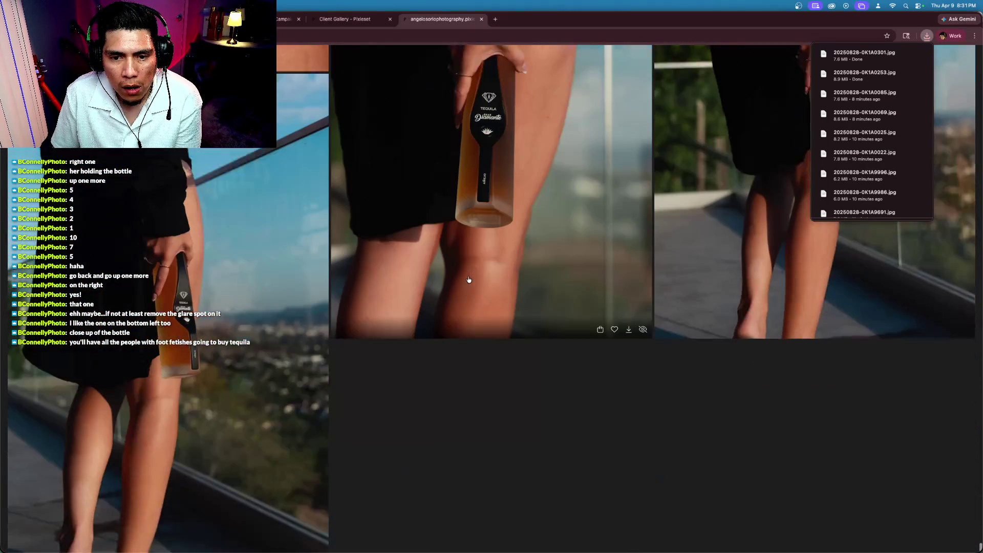
scroll(468, 279, "down", 10)
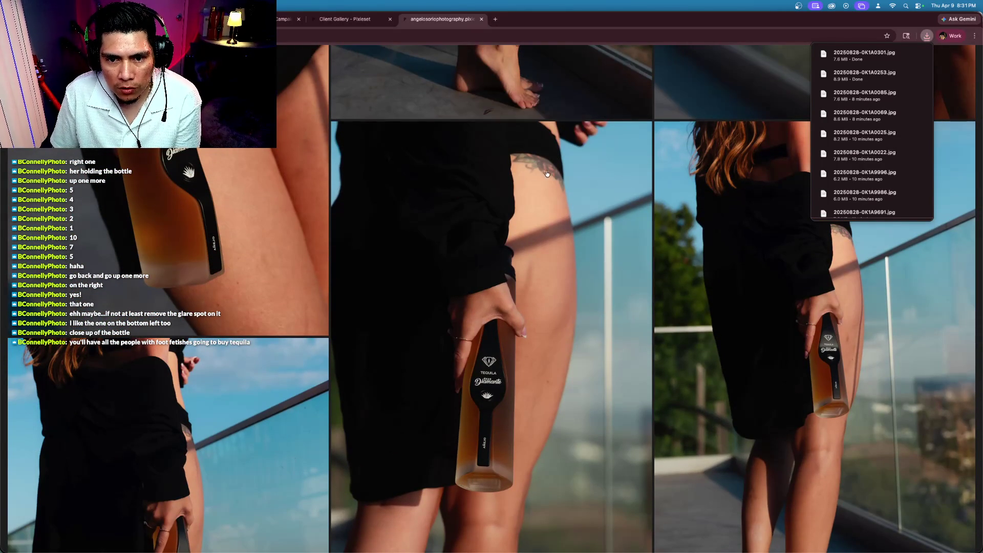
scroll(530, 204, "down", 3)
scroll(528, 204, "down", 10)
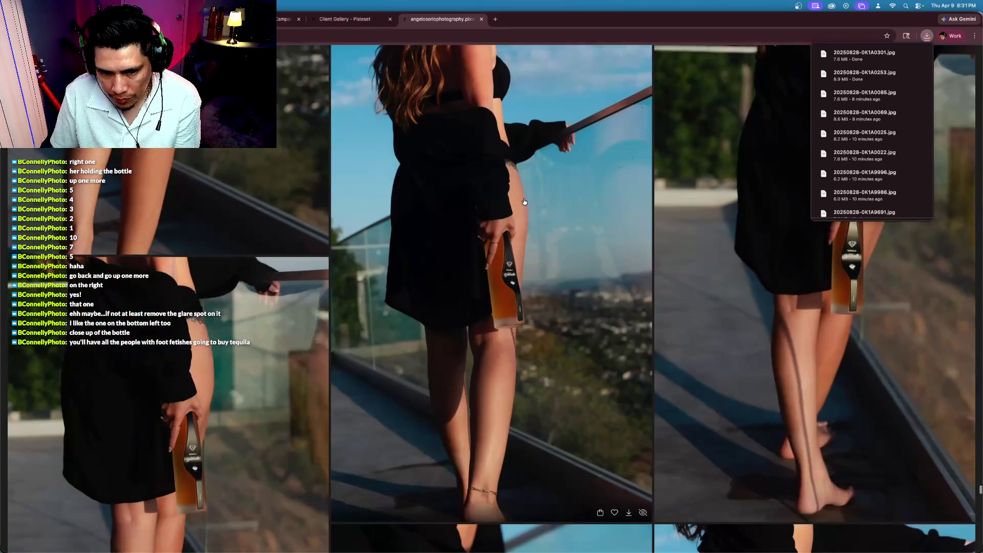
scroll(526, 200, "down", 10)
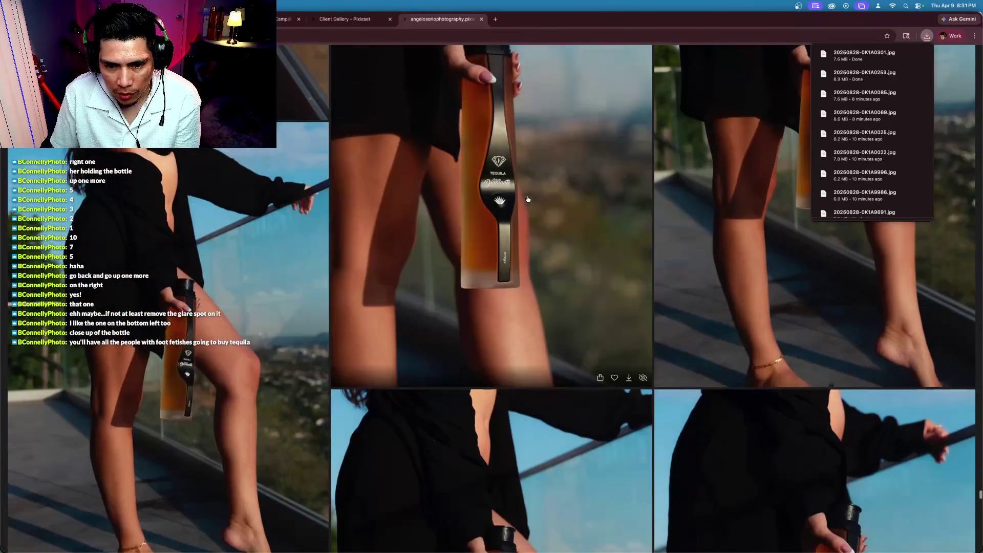
scroll(528, 198, "down", 3)
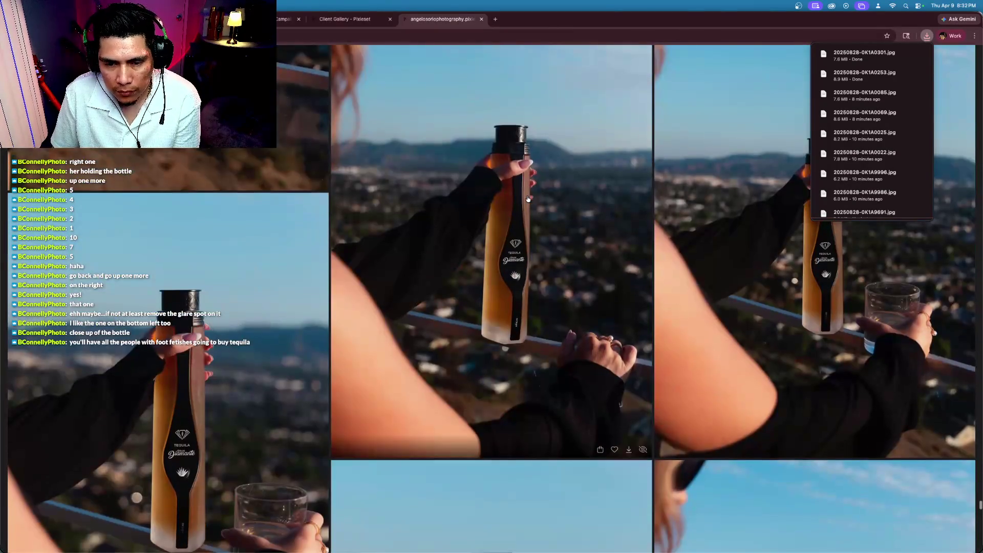
scroll(528, 199, "down", 3)
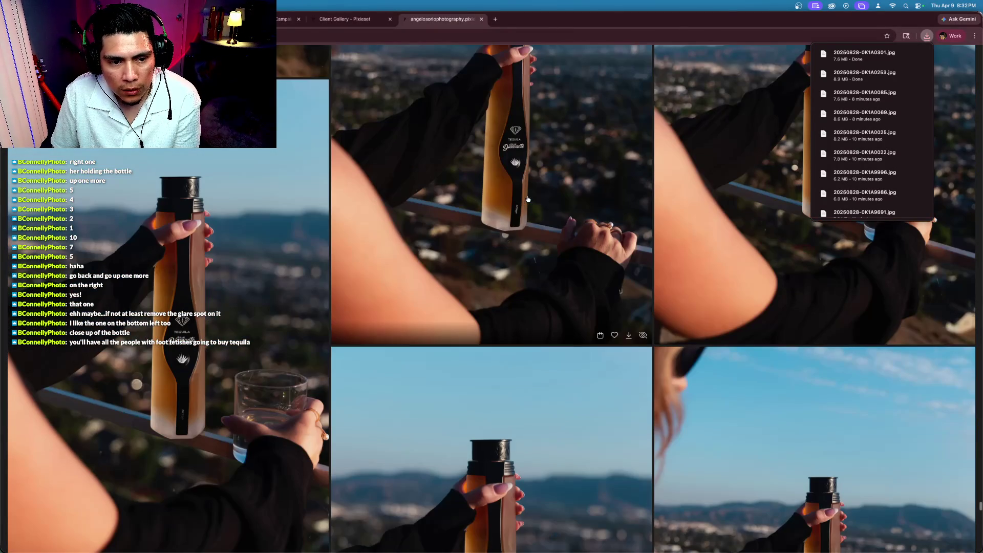
scroll(528, 198, "down", 1)
scroll(528, 199, "down", 6)
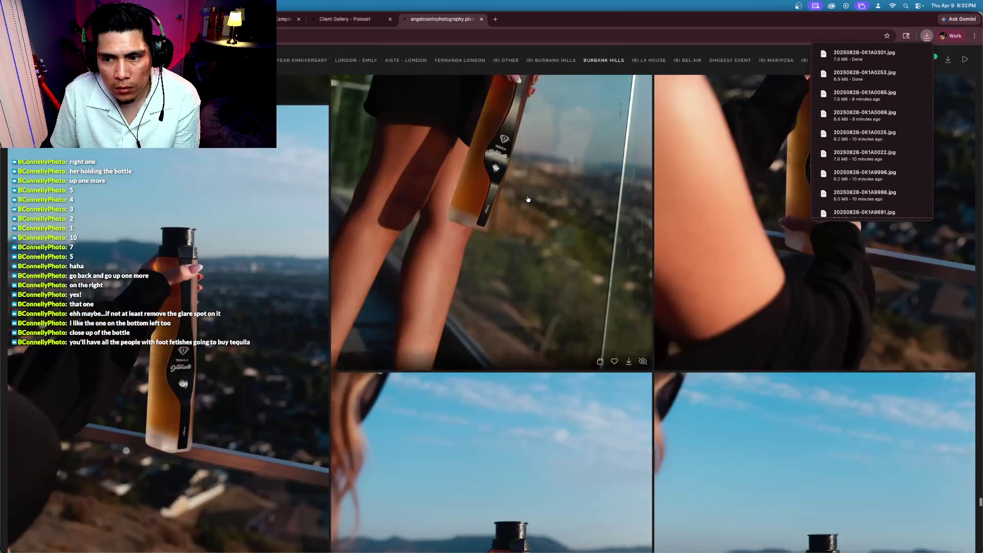
left_click(705, 400)
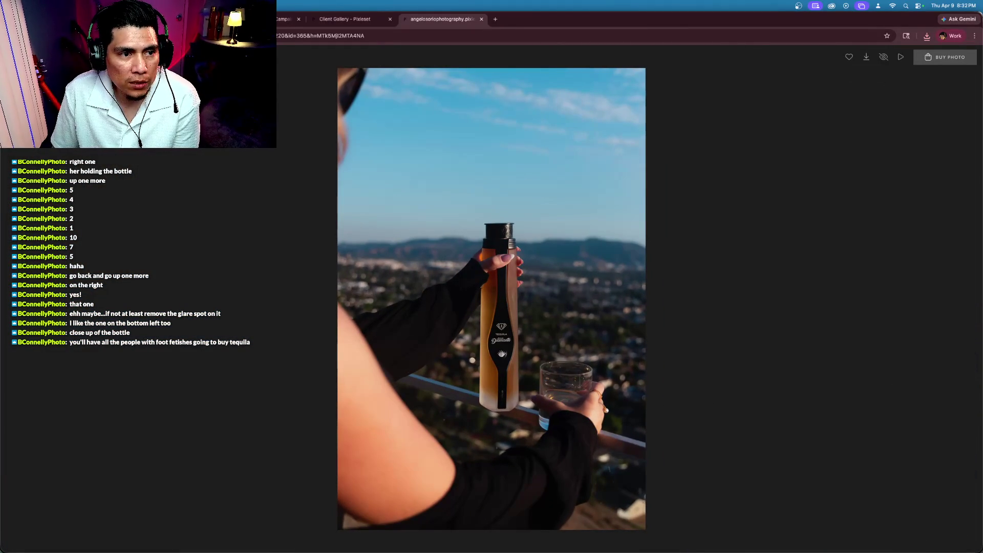
Close the full-size view and scroll the gallery to find the bottle-and-glass photos
key("Escape")
scroll(575, 333, "down", 5)
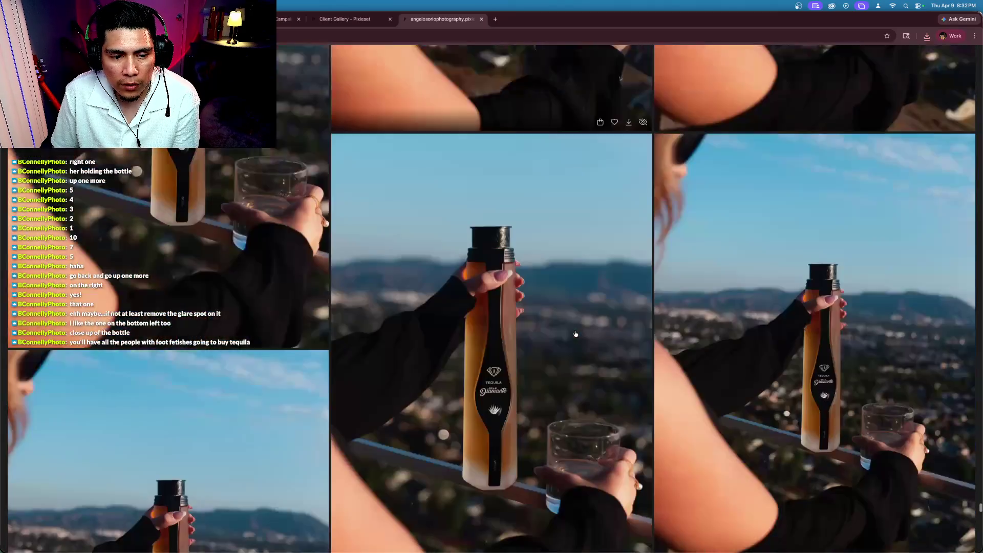
scroll(575, 333, "down", 5)
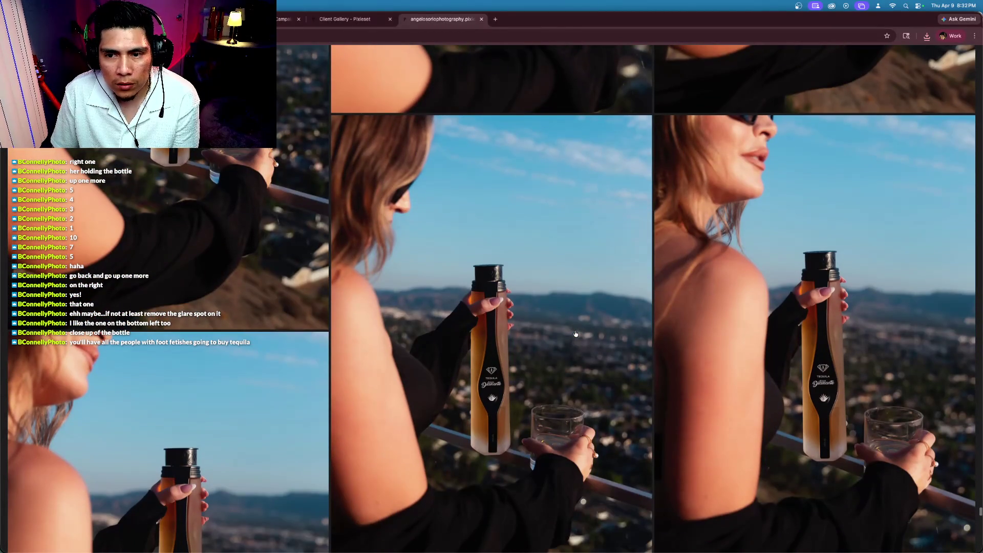
scroll(576, 333, "down", 1)
scroll(574, 333, "down", 3)
scroll(574, 333, "down", 2)
scroll(574, 333, "down", 4)
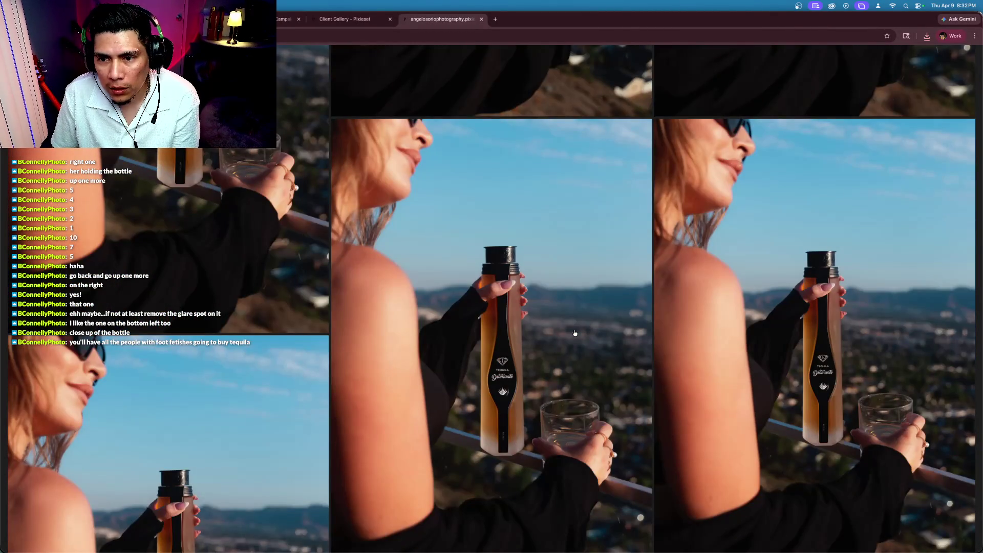
scroll(574, 333, "up", 5)
scroll(575, 333, "down", 10)
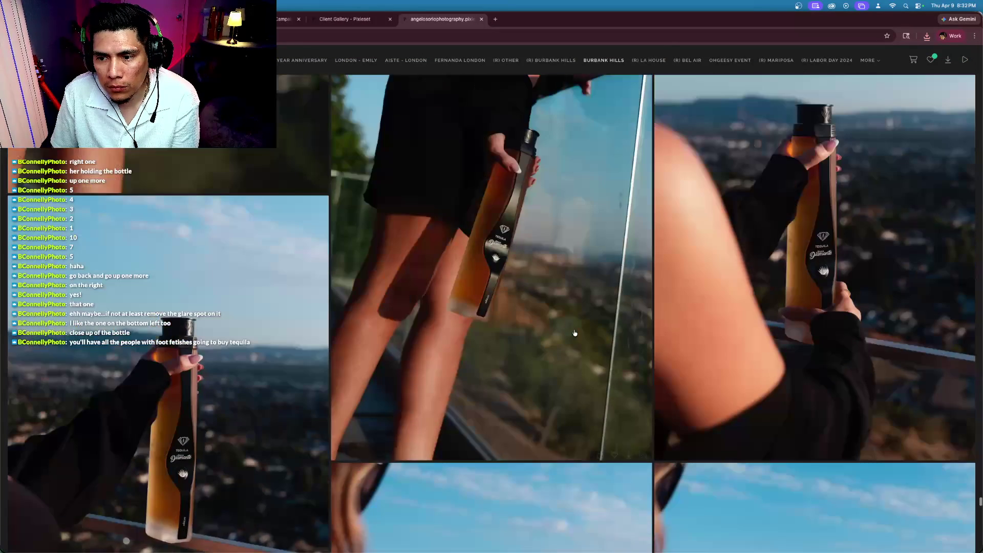
scroll(574, 333, "up", 1)
scroll(574, 333, "down", 5)
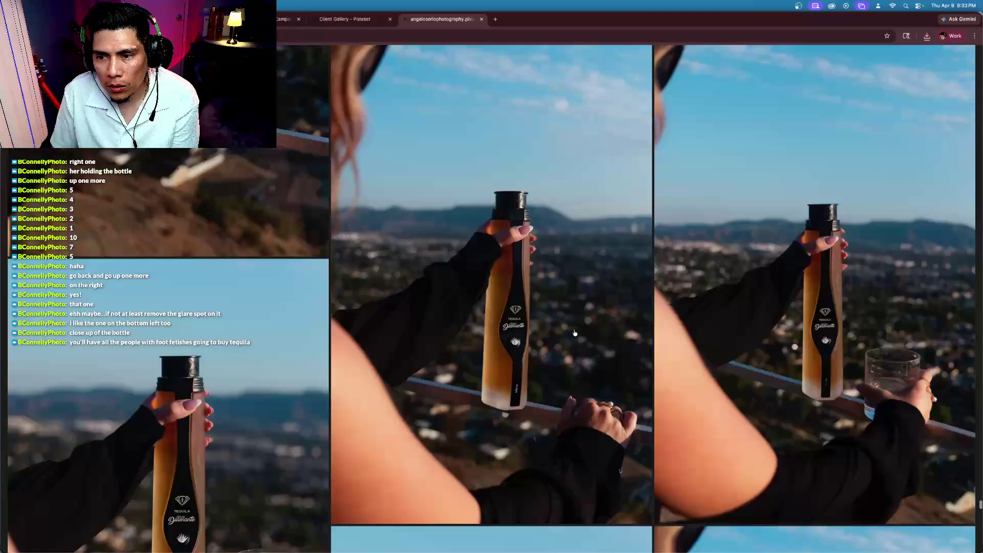
scroll(693, 362, "up", 2)
Favourite the bottle-and-glass skyline photo, bringing My Favorites to 44, and return to the grid
left_click(693, 361)
left_click(848, 57)
key("Escape")
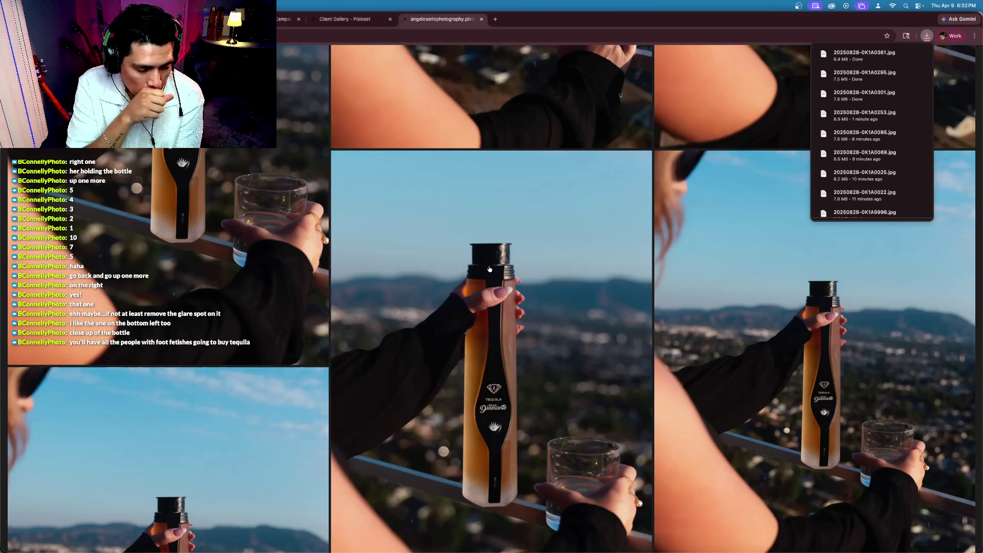
Favourite and download the right-hand portrait of the woman holding the bottle
scroll(490, 269, "down", 10)
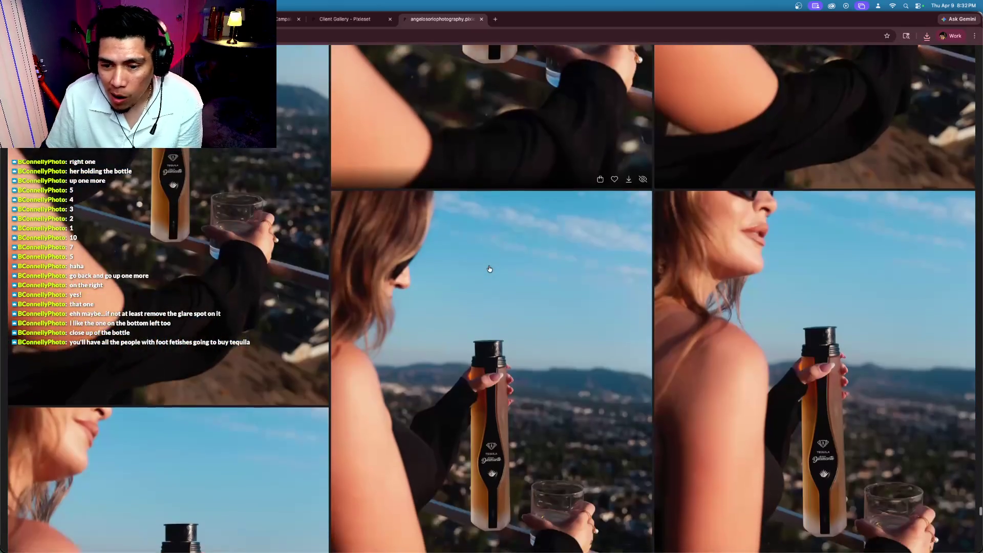
scroll(489, 269, "down", 3)
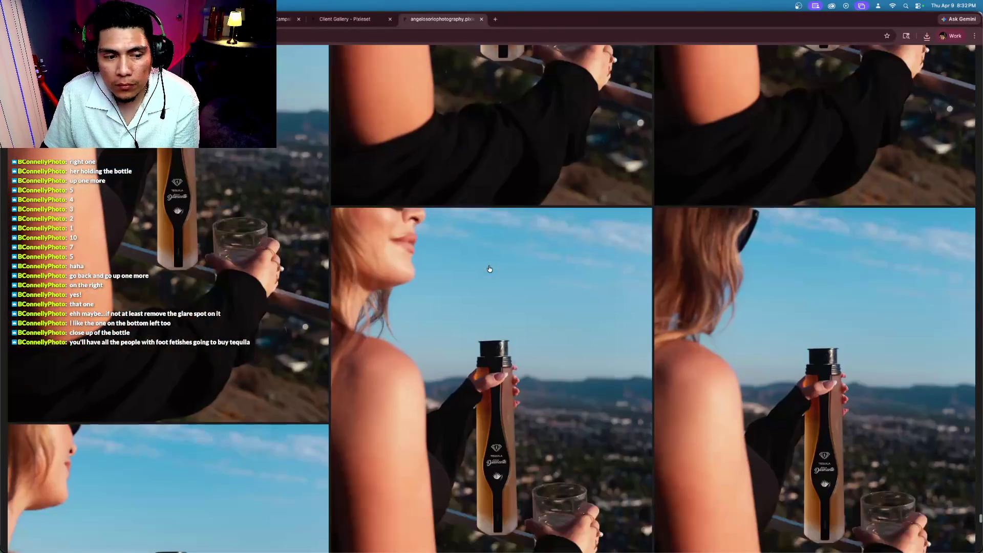
scroll(490, 269, "down", 10)
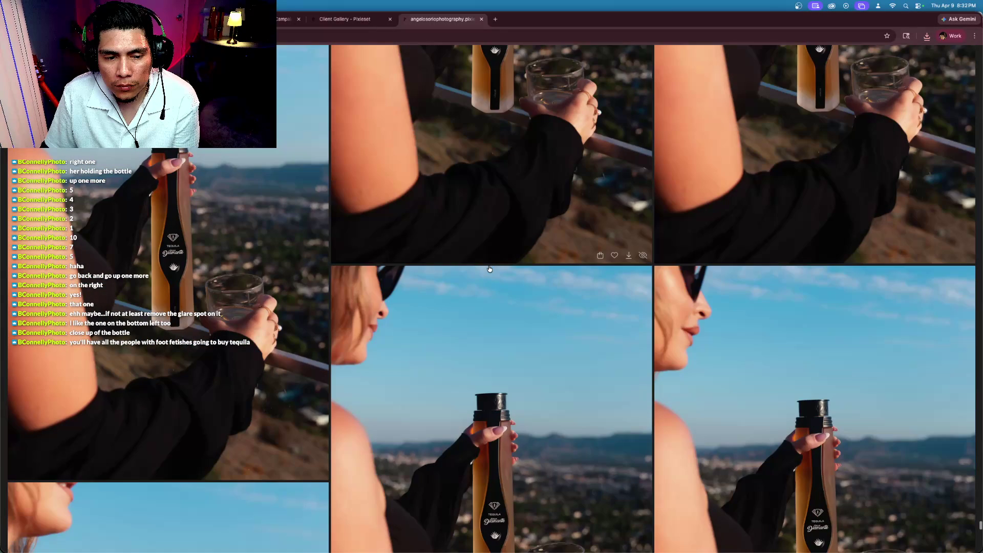
scroll(489, 268, "down", 10)
scroll(489, 269, "up", 5)
scroll(489, 268, "up", 3)
scroll(489, 269, "down", 8)
scroll(490, 269, "down", 1)
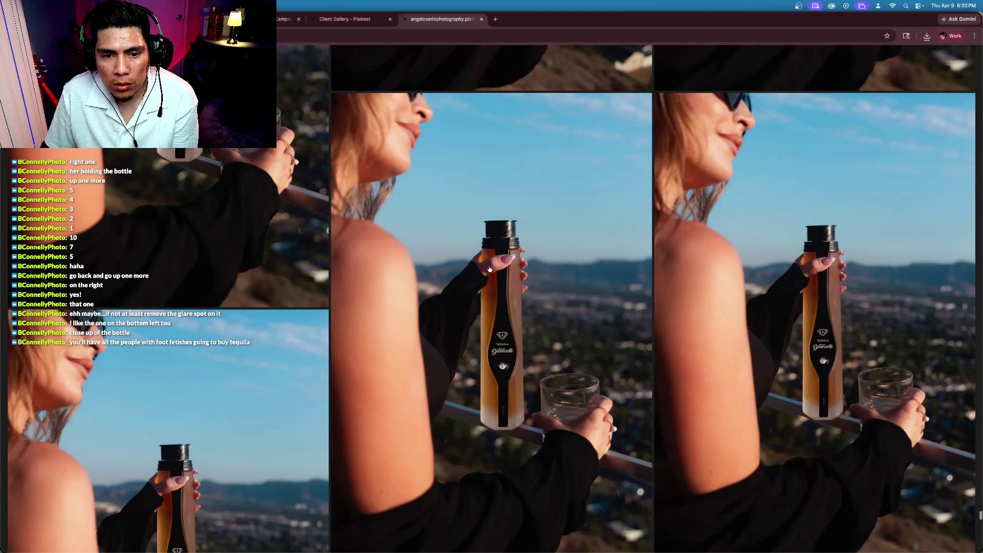
scroll(490, 268, "down", 3)
scroll(489, 269, "up", 3)
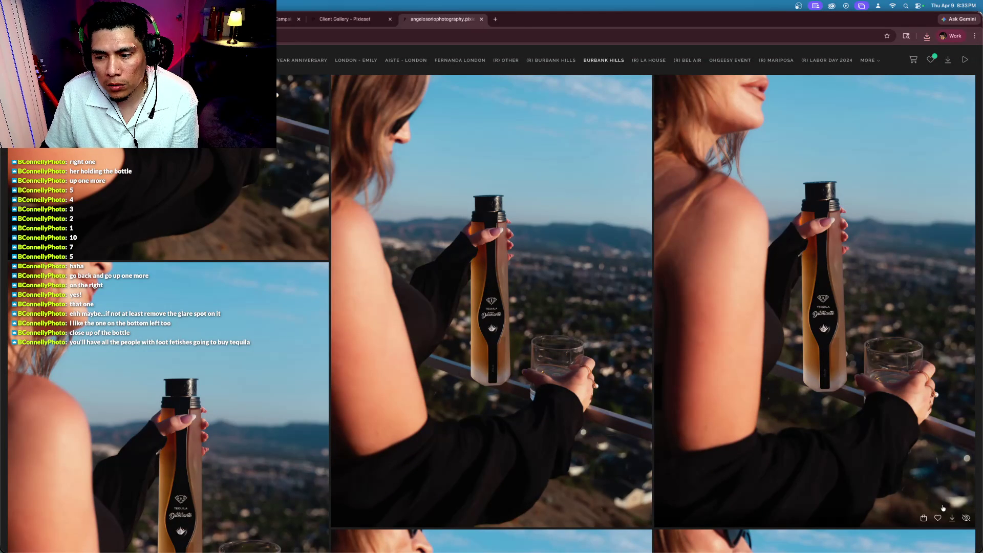
left_click(953, 518)
left_click(937, 518)
Favourite the backlit glowing-bottle photo
scroll(824, 437, "down", 3)
scroll(824, 437, "down", 5)
scroll(822, 436, "down", 5)
scroll(627, 470, "up", 3)
left_click(614, 468)
Favourite the left close-up of the hand gripping the tequila bottle, reaching 47 favourites
scroll(589, 359, "up", 2)
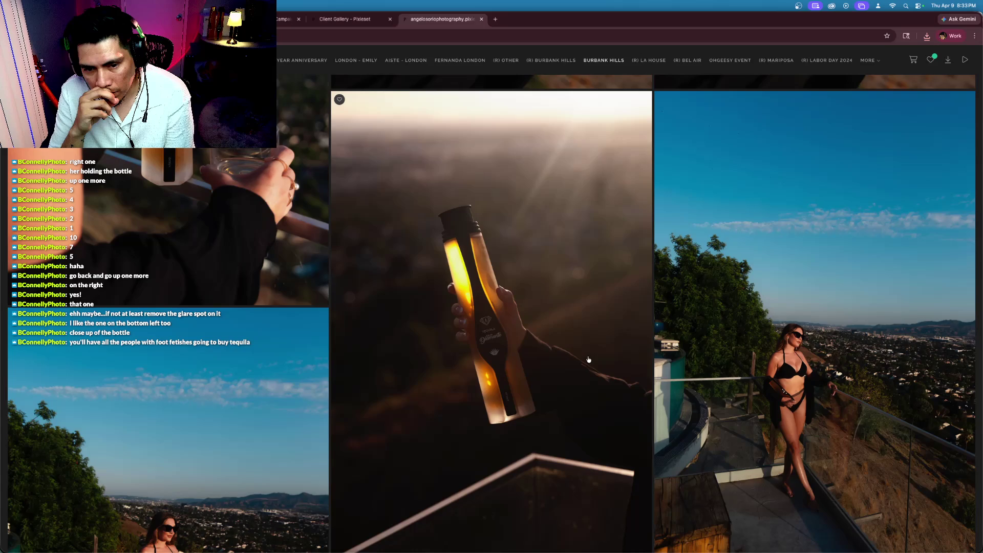
scroll(588, 359, "down", 4)
scroll(589, 359, "down", 3)
scroll(588, 359, "up", 2)
scroll(589, 359, "down", 4)
scroll(588, 359, "down", 2)
scroll(588, 359, "up", 3)
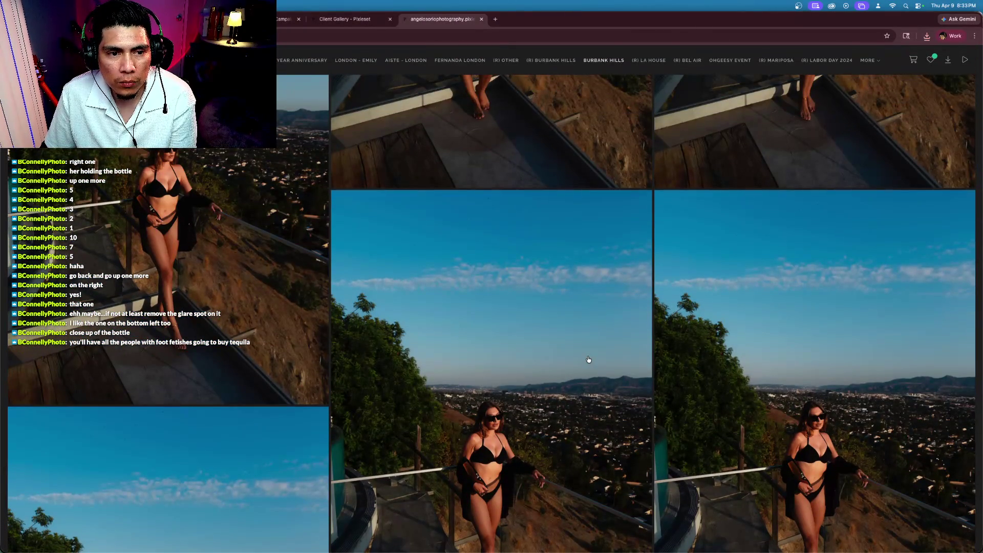
scroll(589, 359, "down", 7)
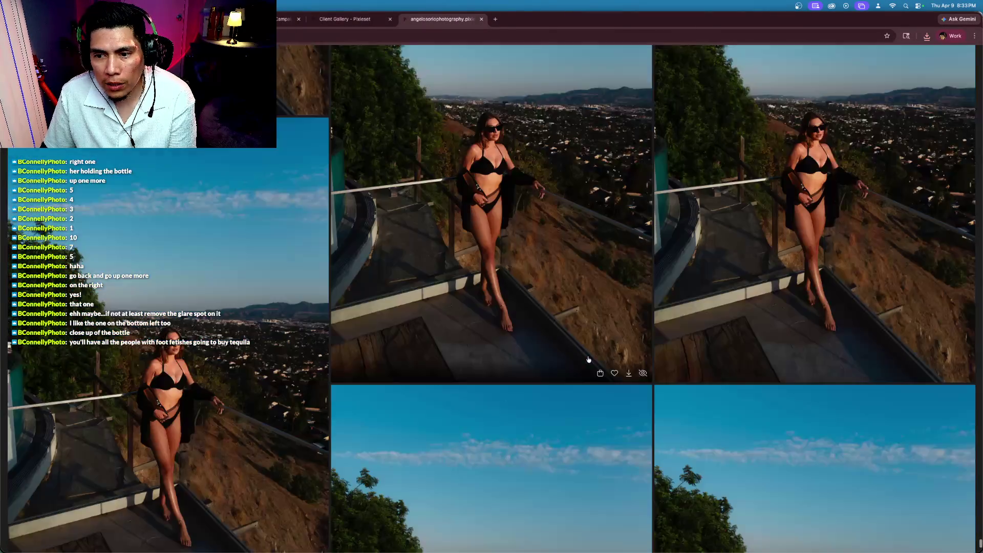
scroll(589, 359, "down", 8)
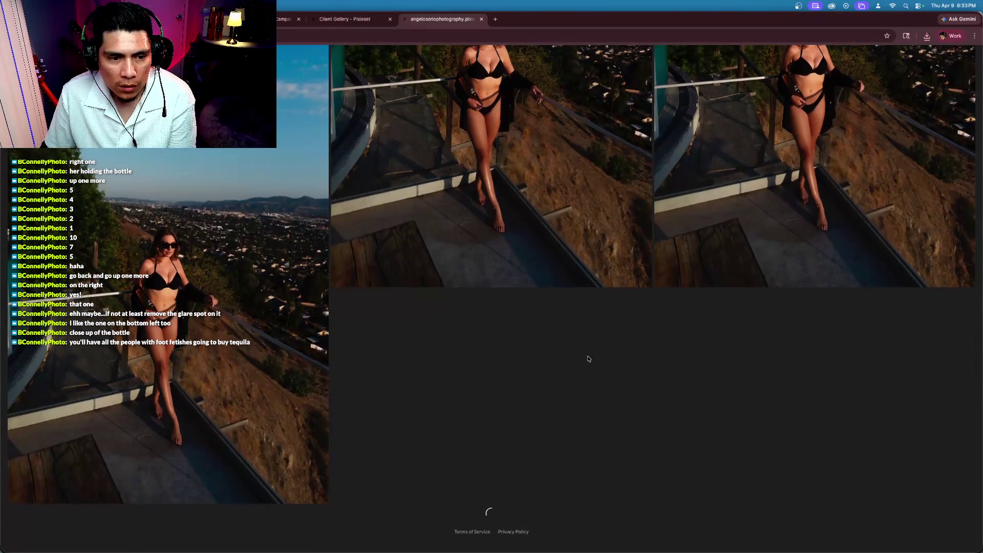
scroll(589, 359, "down", 5)
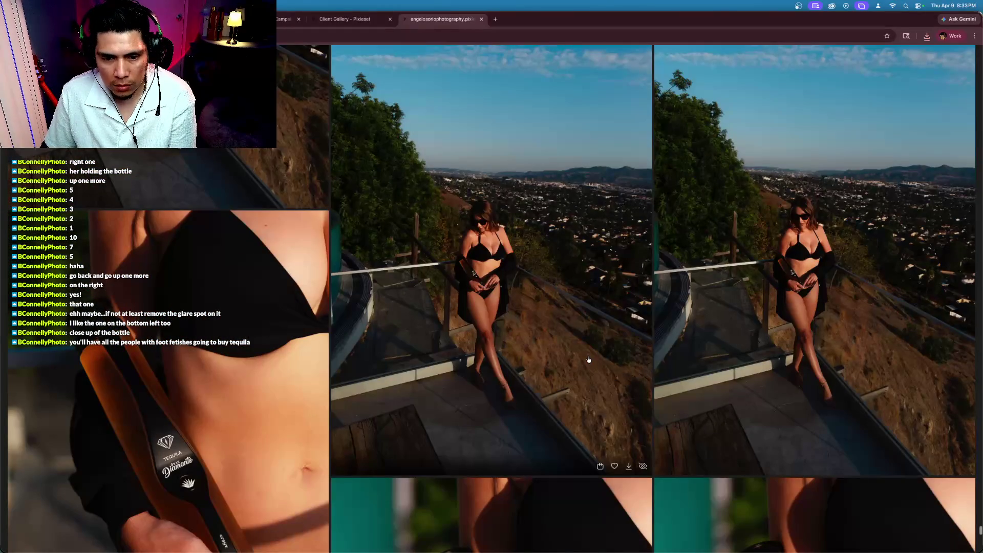
scroll(589, 359, "down", 3)
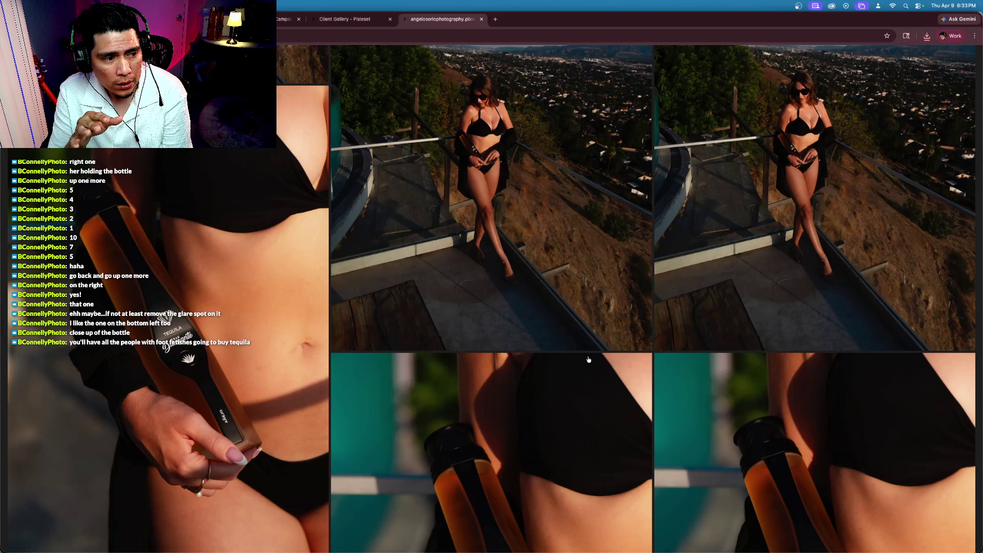
scroll(588, 359, "down", 6)
scroll(589, 359, "down", 1)
scroll(190, 227, "up", 4)
scroll(189, 227, "up", 2)
scroll(173, 252, "down", 3)
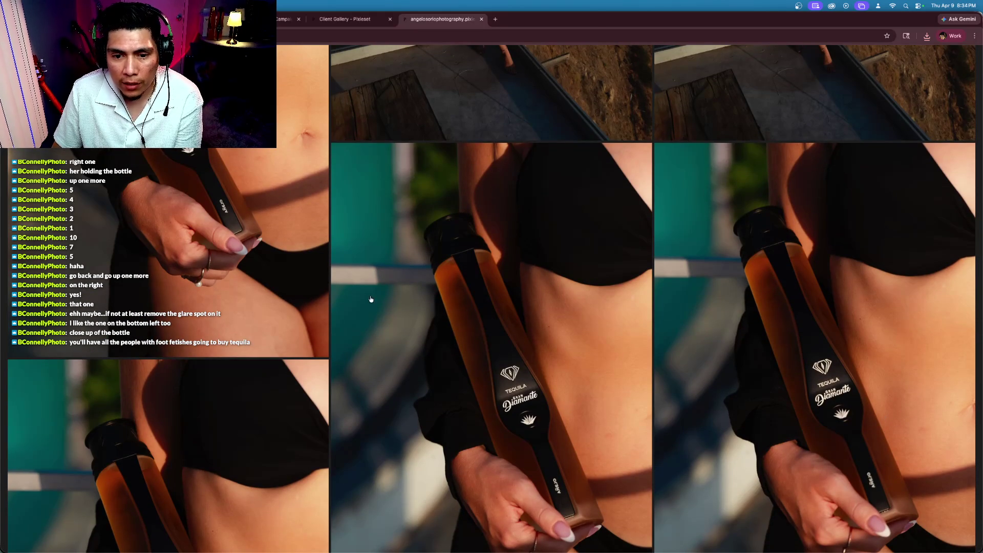
scroll(370, 300, "up", 2)
scroll(340, 302, "down", 5)
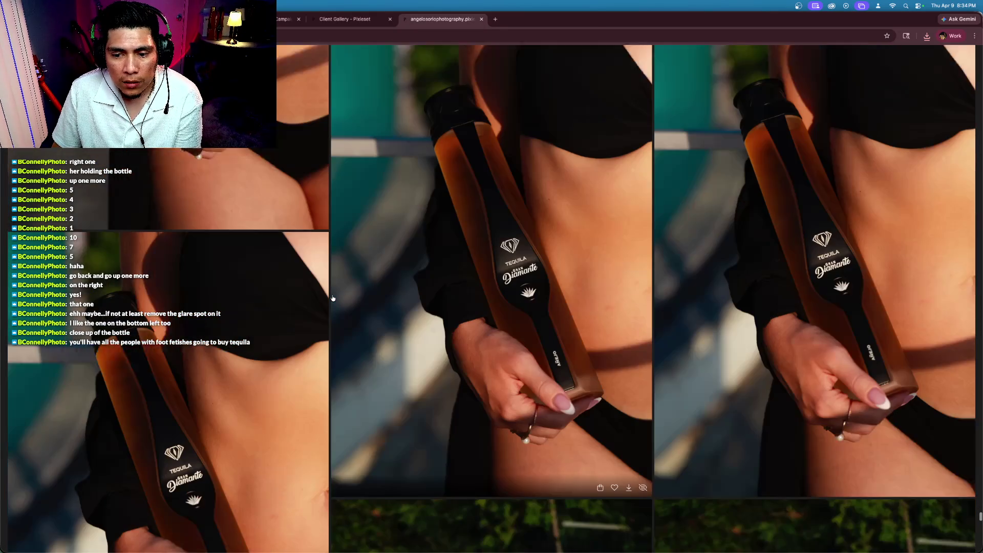
scroll(333, 298, "up", 4)
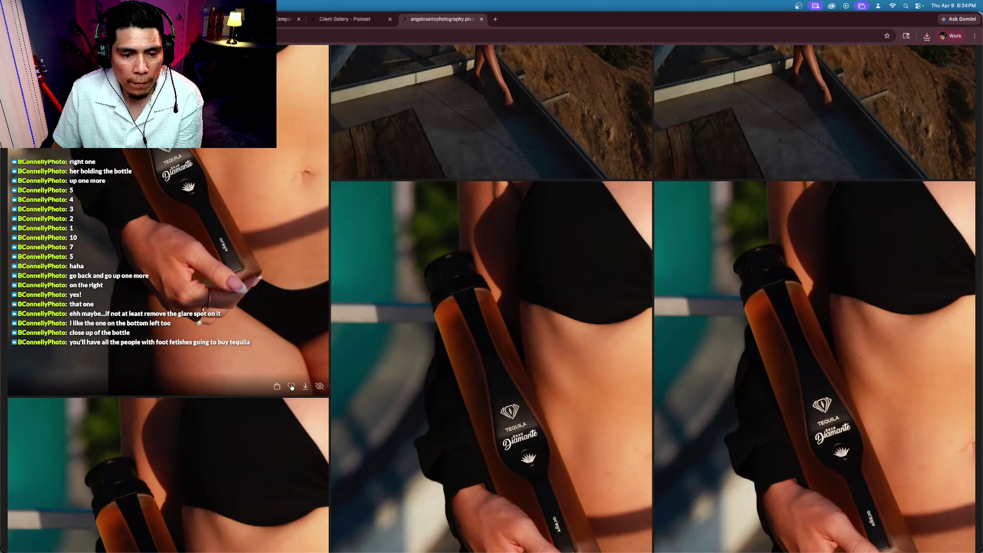
left_click(290, 386)
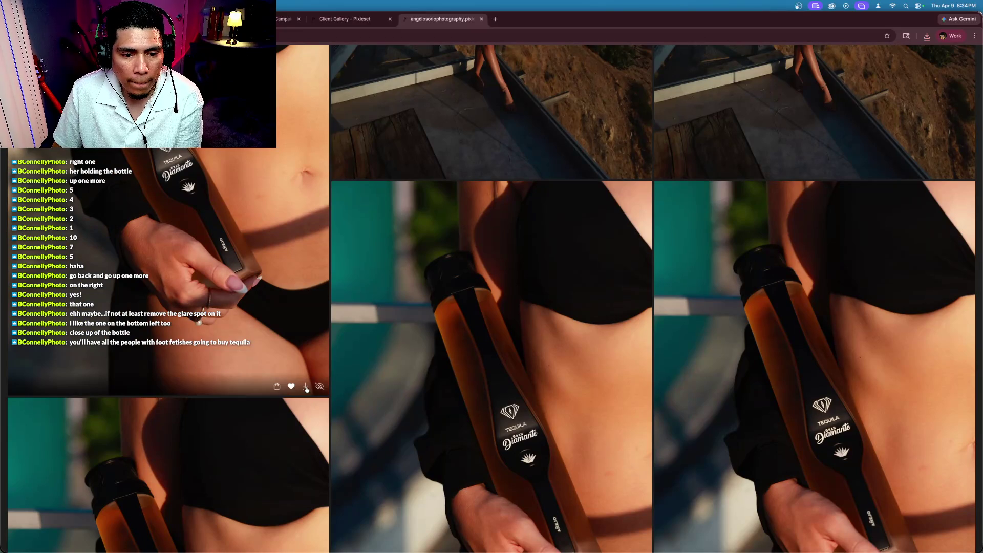
Favourite the bottom-left hilltop photo of the woman by the railing
scroll(489, 411, "up", 6)
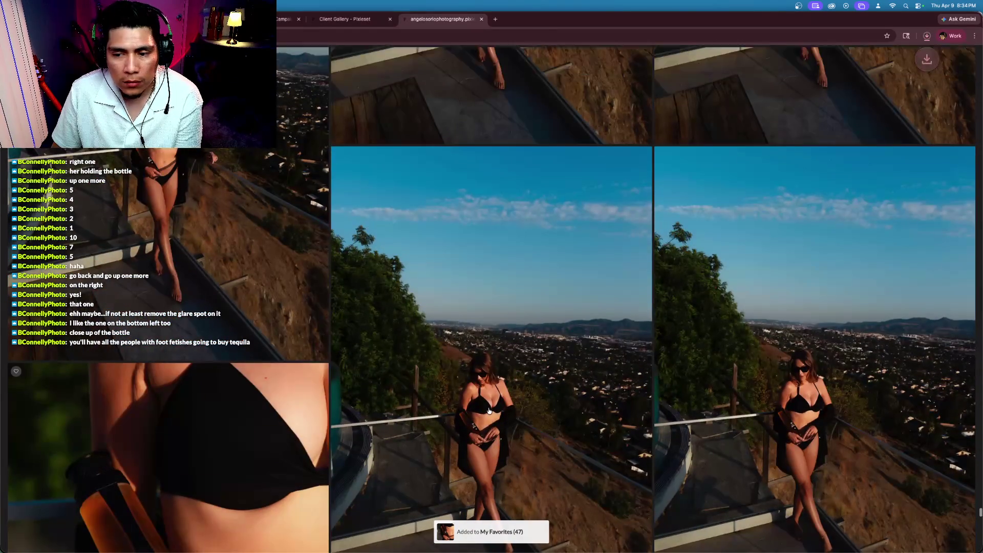
scroll(488, 410, "down", 5)
scroll(488, 410, "up", 3)
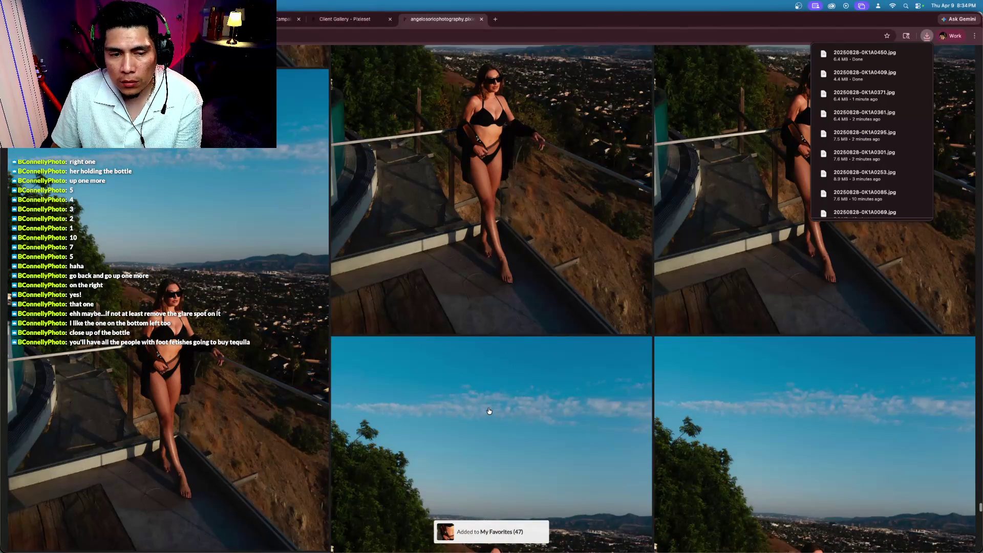
scroll(488, 411, "up", 3)
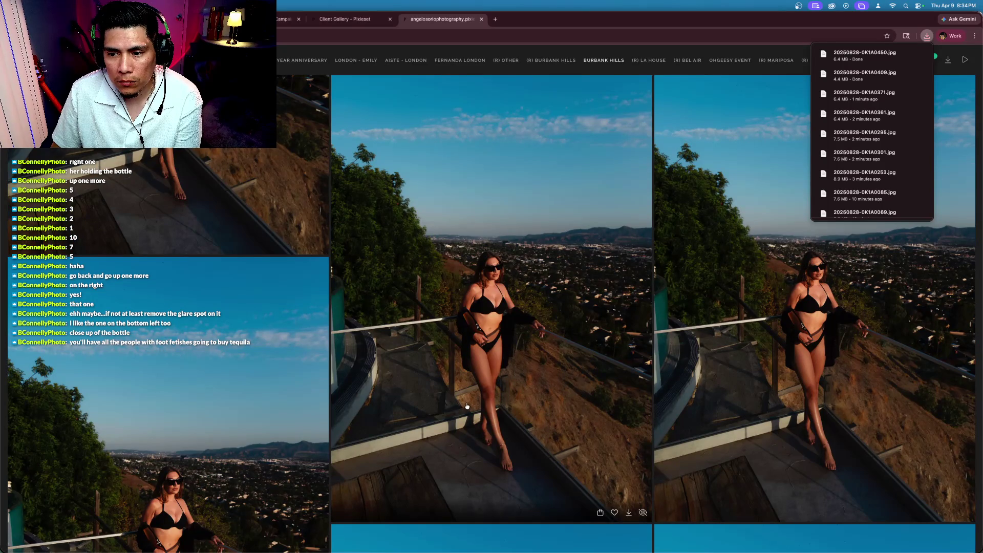
scroll(465, 405, "down", 5)
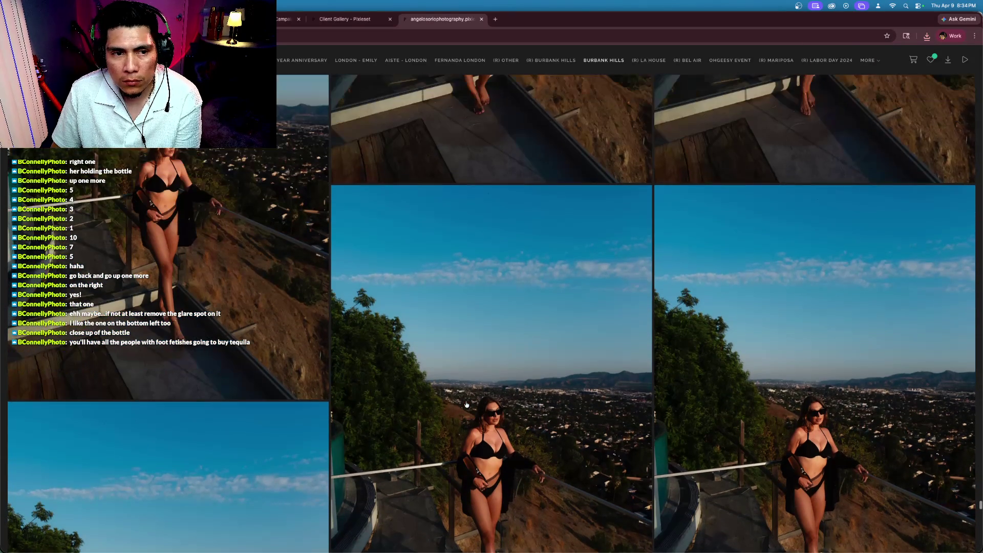
mouse_move(194, 233)
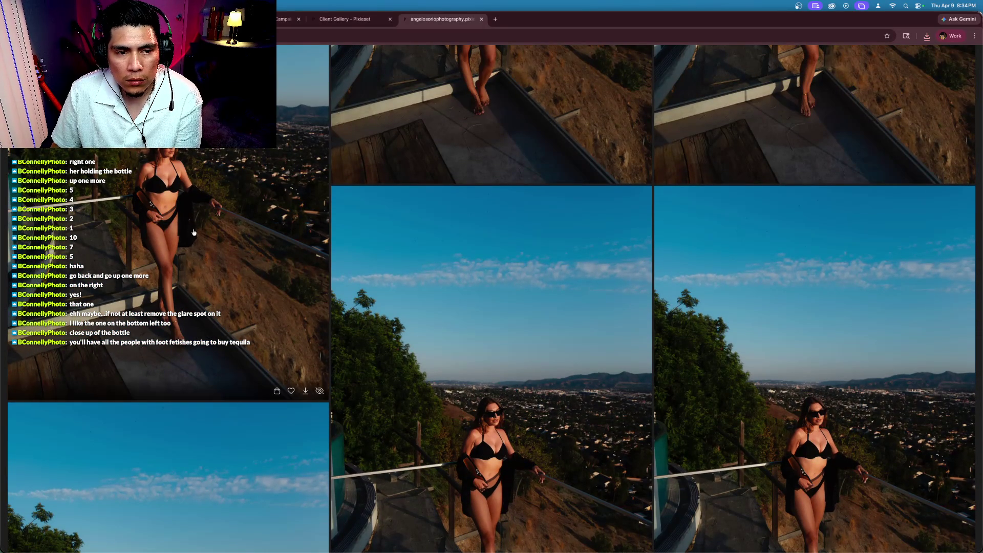
left_click(290, 391)
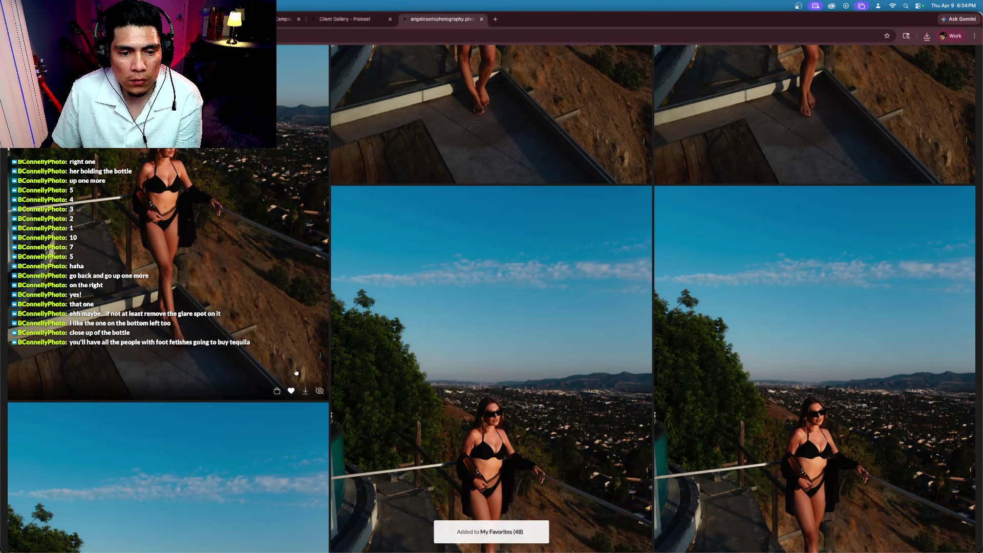
Scroll up and down the gallery to review the surrounding photos
scroll(409, 330, "down", 10)
scroll(409, 330, "down", 5)
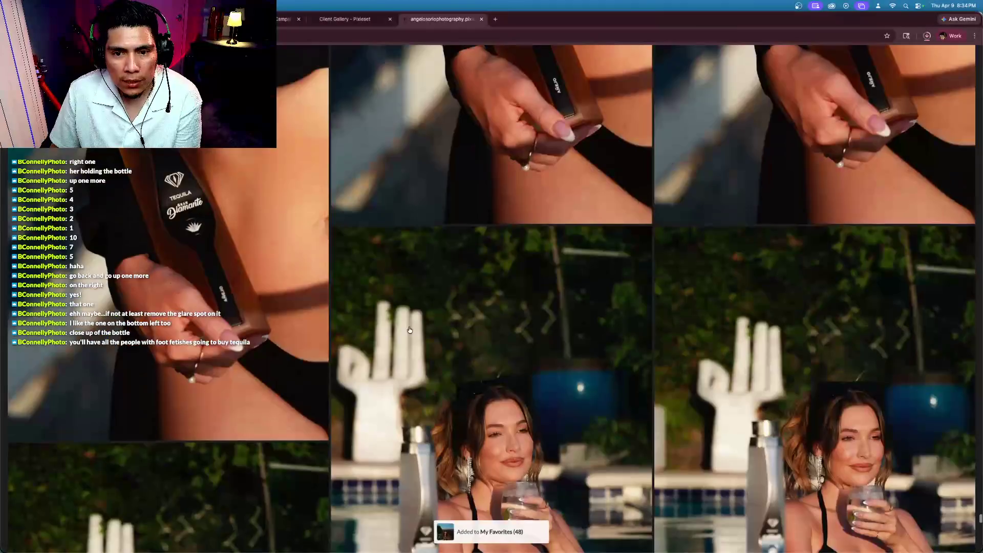
scroll(409, 330, "up", 10)
scroll(410, 330, "down", 5)
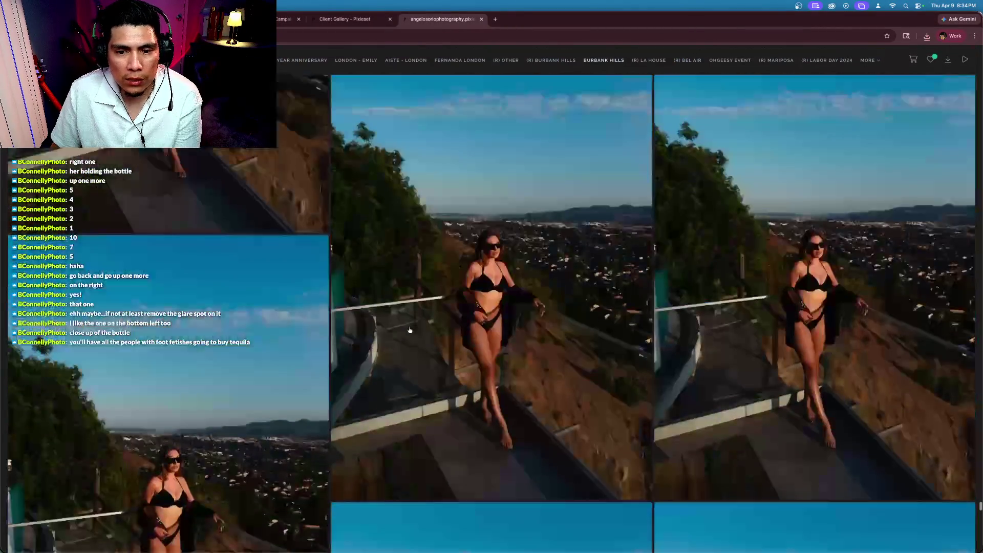
scroll(409, 330, "up", 10)
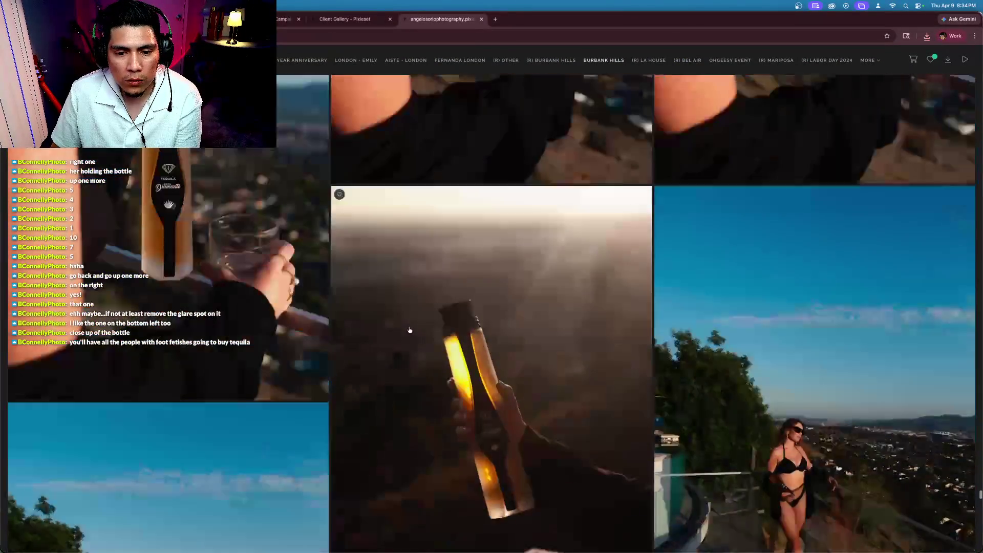
scroll(410, 330, "down", 7)
scroll(410, 330, "down", 8)
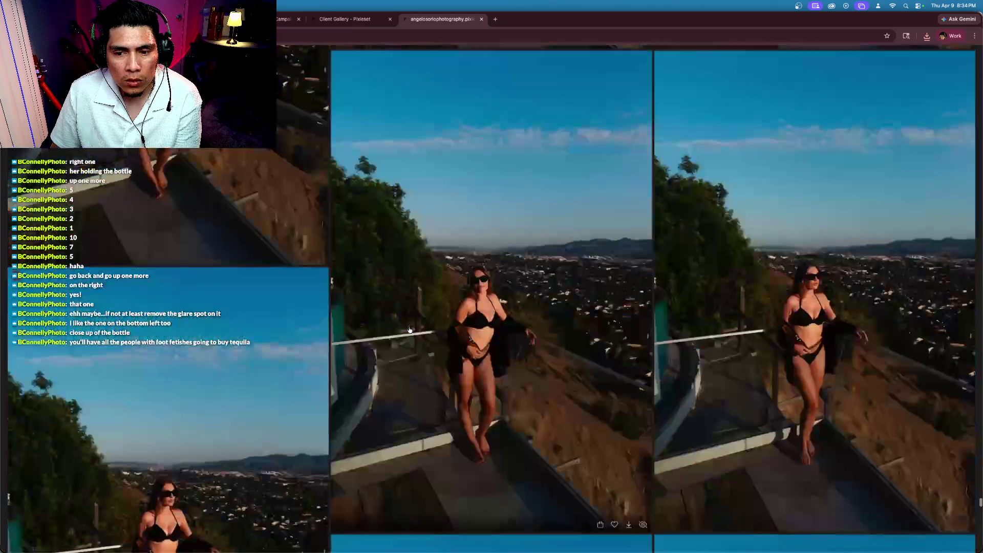
scroll(410, 330, "up", 10)
scroll(410, 330, "up", 3)
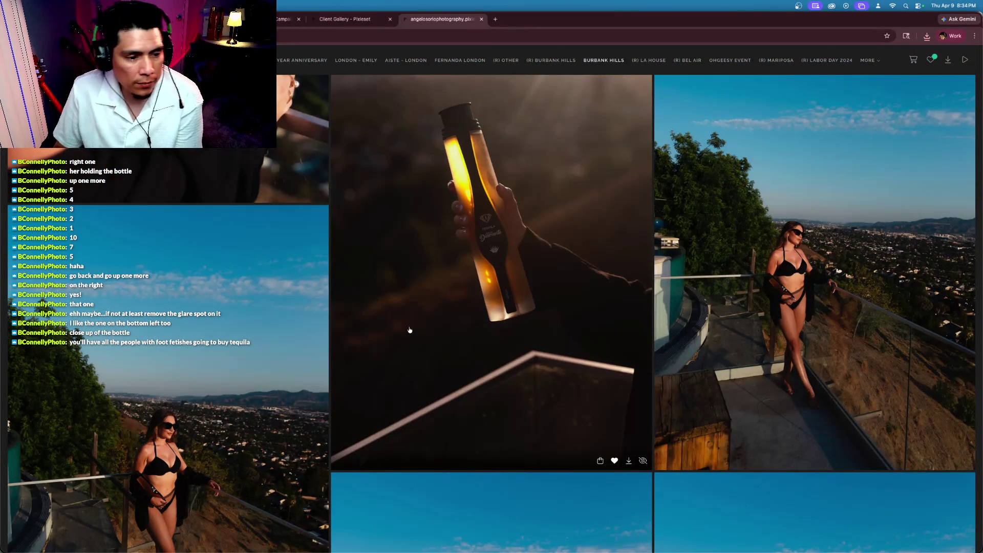
scroll(409, 330, "up", 4)
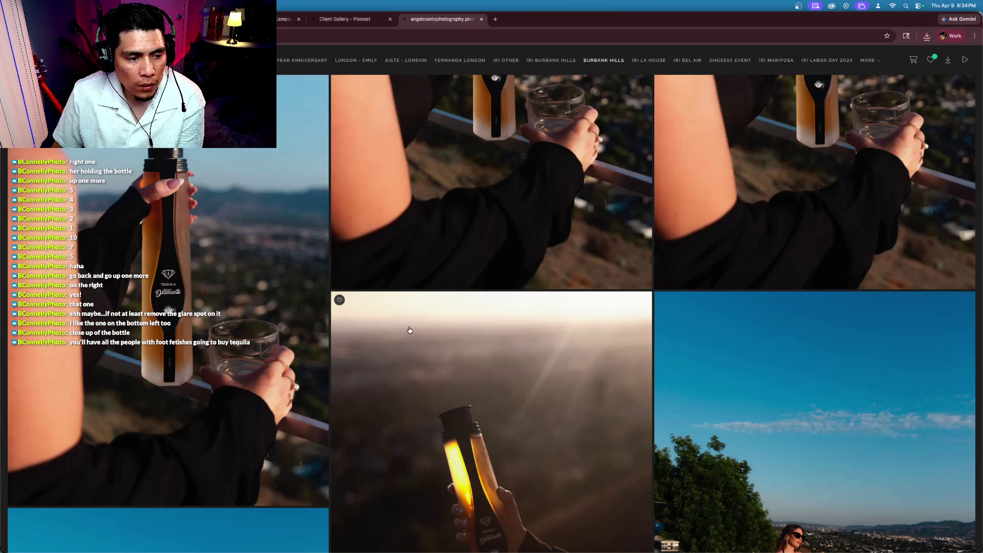
Favourite the in-pool shot of the model sipping beside the bottle, reaching 49 favourites
scroll(409, 330, "down", 15)
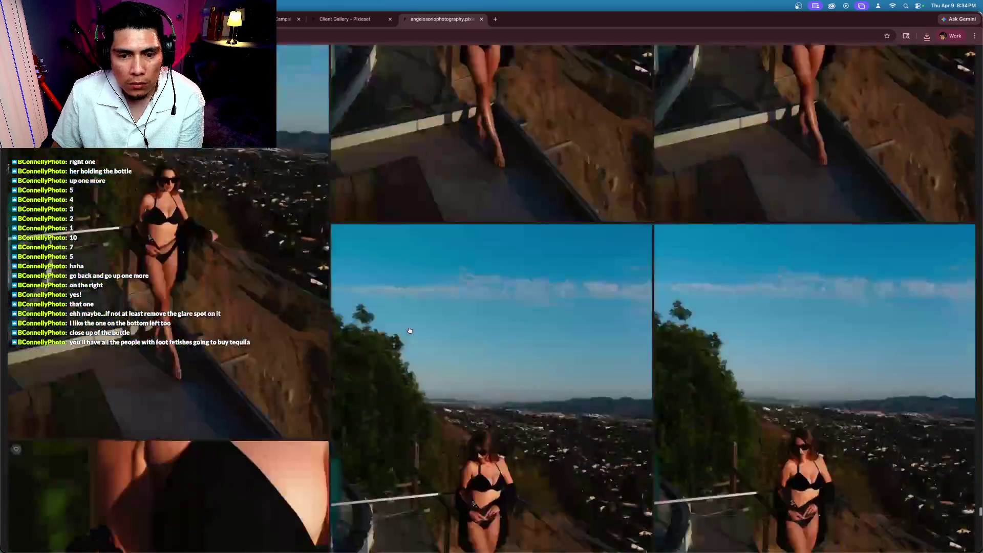
scroll(410, 329, "down", 10)
scroll(409, 330, "down", 7)
scroll(410, 330, "down", 2)
scroll(410, 330, "down", 2)
scroll(409, 329, "down", 6)
scroll(409, 330, "down", 10)
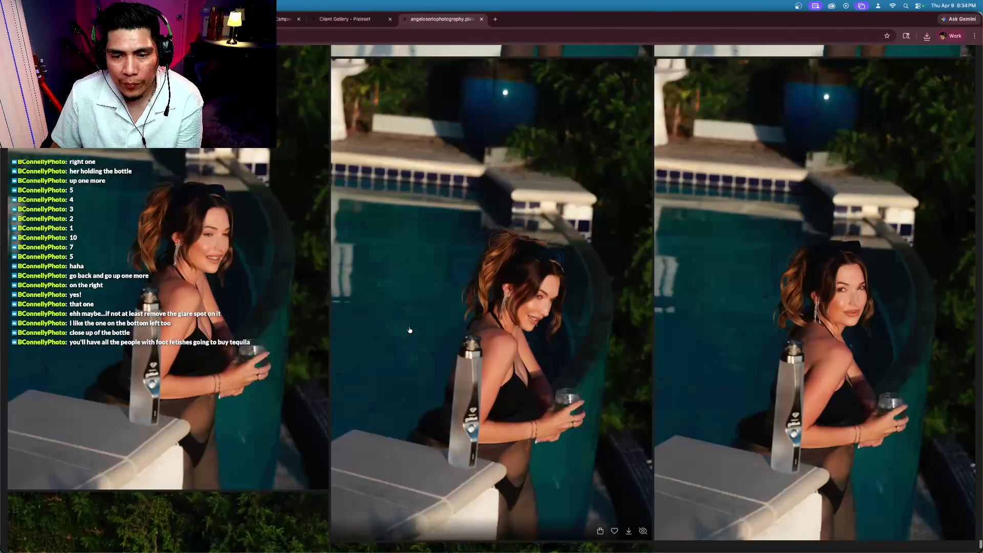
scroll(409, 330, "down", 5)
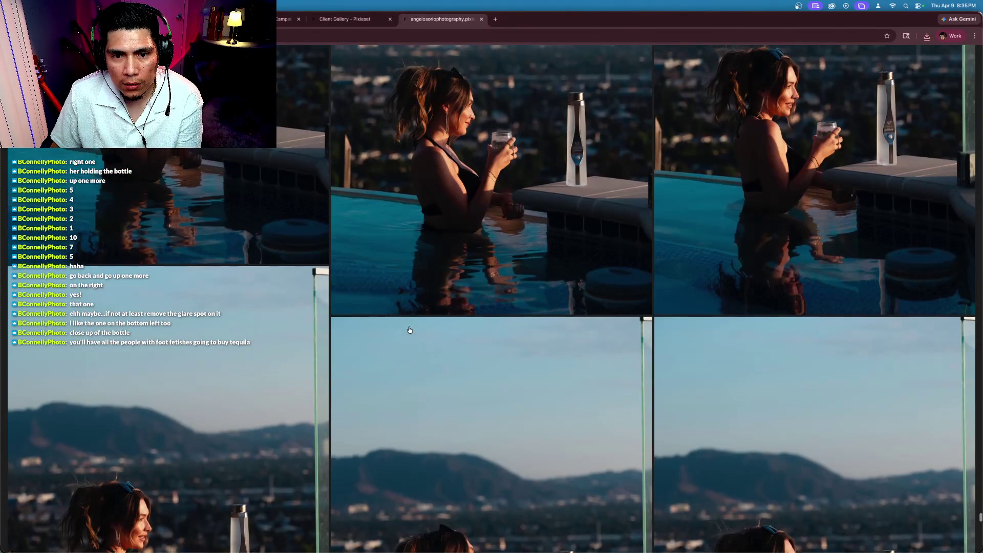
scroll(410, 329, "up", 2)
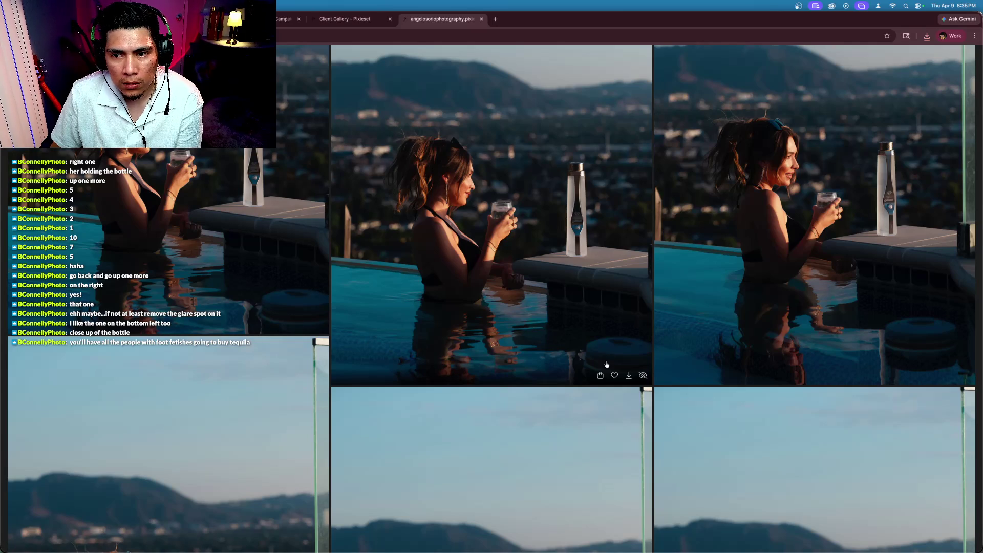
scroll(608, 362, "up", 3)
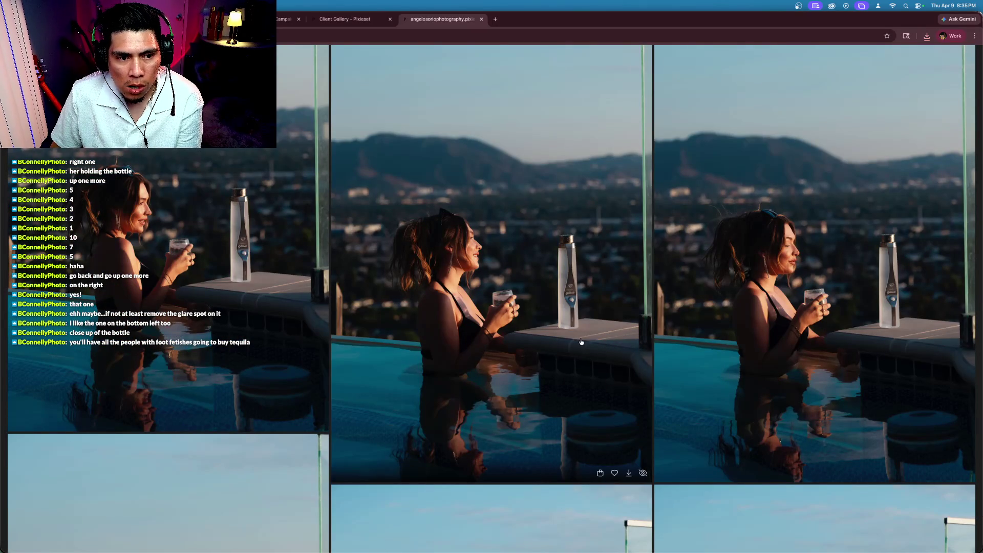
scroll(566, 341, "down", 10)
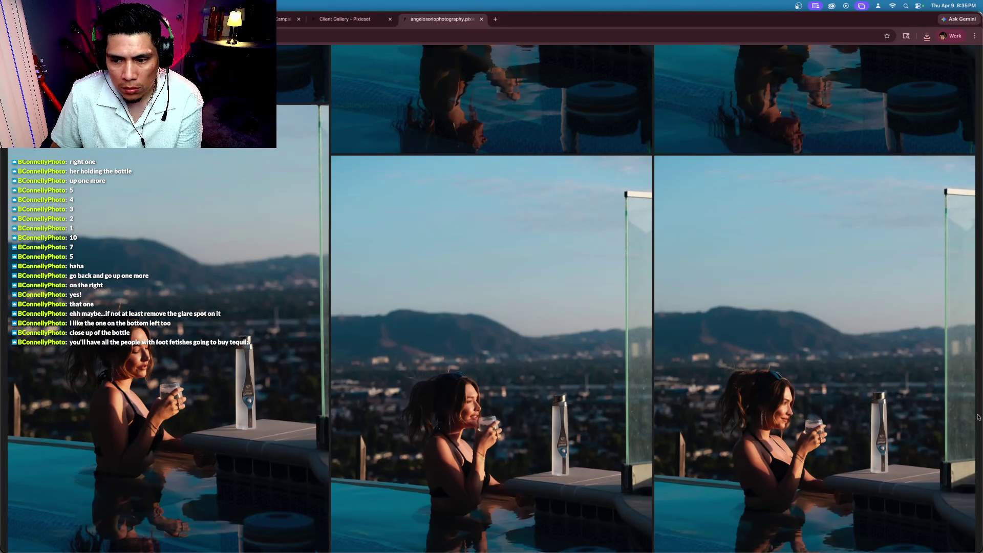
scroll(570, 340, "down", 7)
left_click(938, 381)
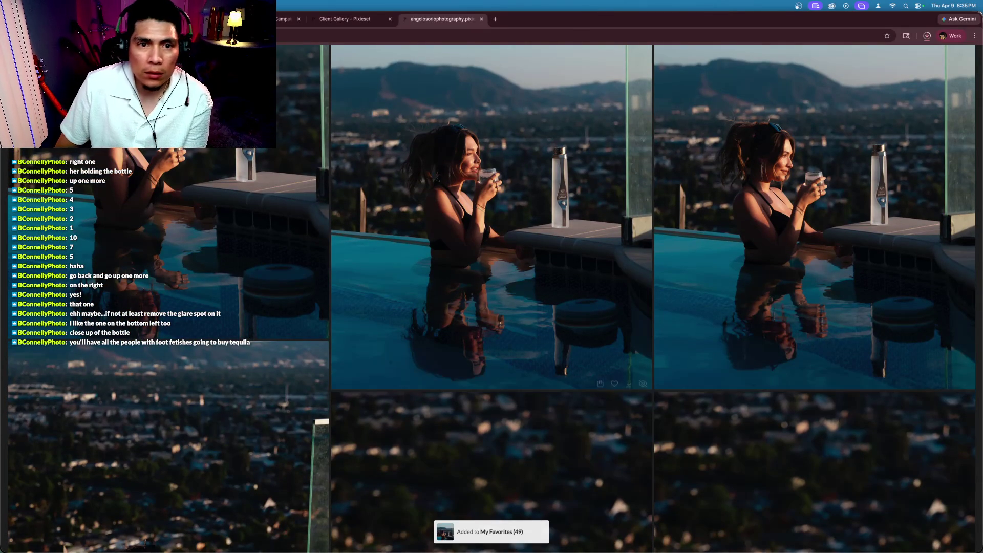
left_click(348, 19)
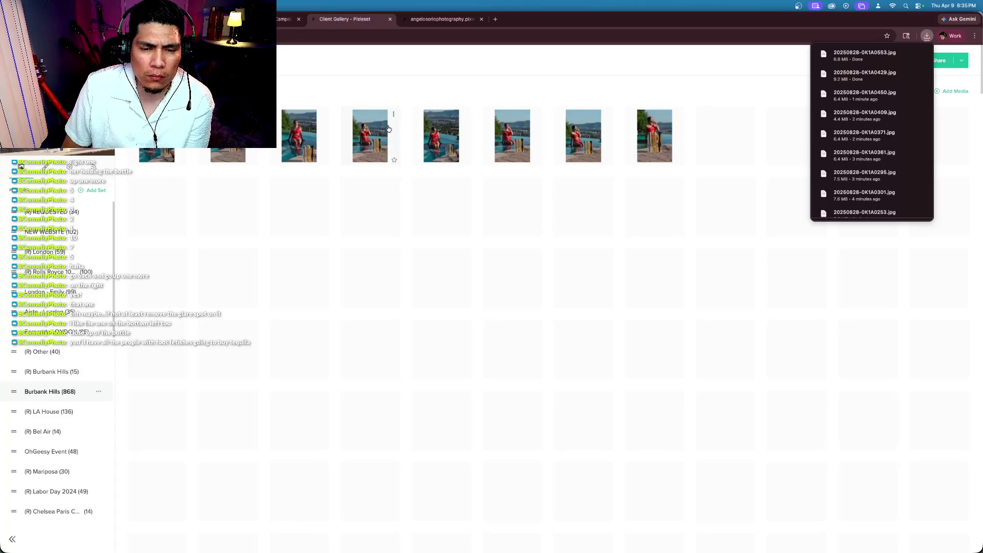
Open the (R) Burbank Hills set and view photo 4 of 15, the woman in the pool
left_click(60, 372)
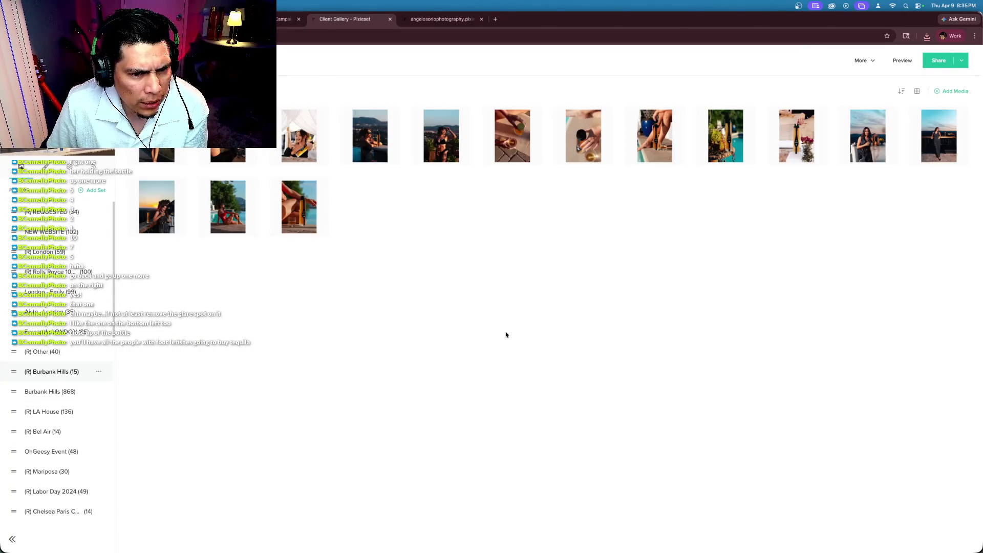
left_click(376, 149)
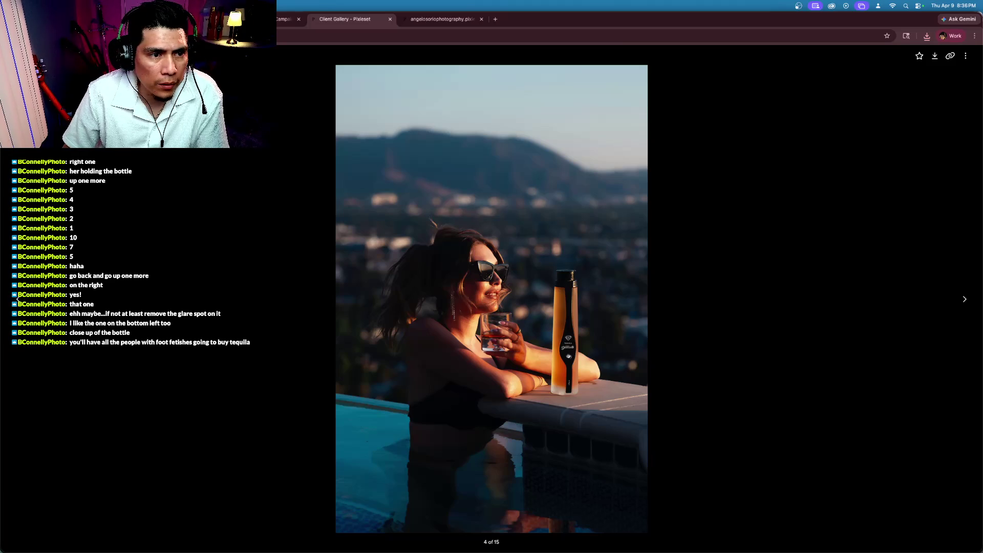
key("Escape")
Preview the pool photos and the photo under the white drapes full-size
left_click(447, 139)
left_click(447, 140)
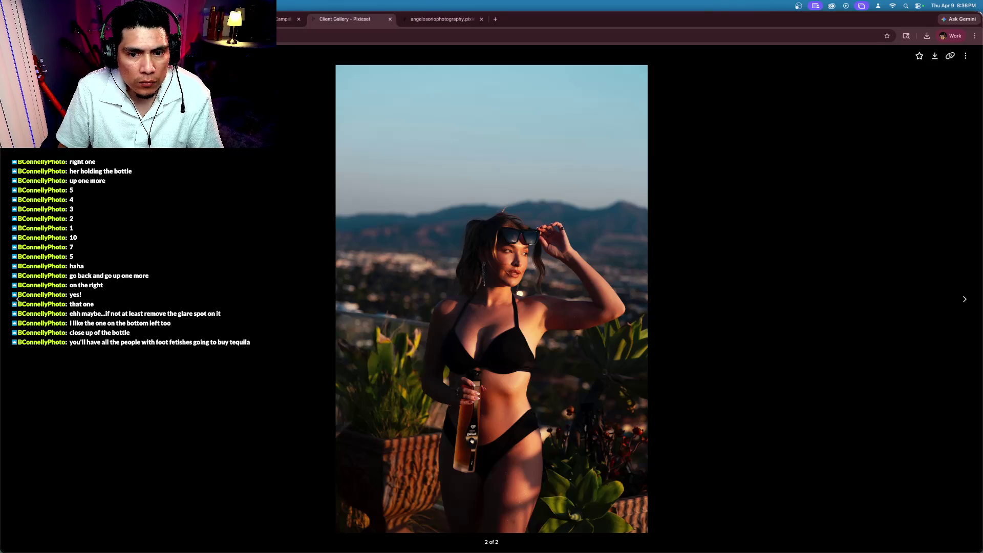
key("Escape")
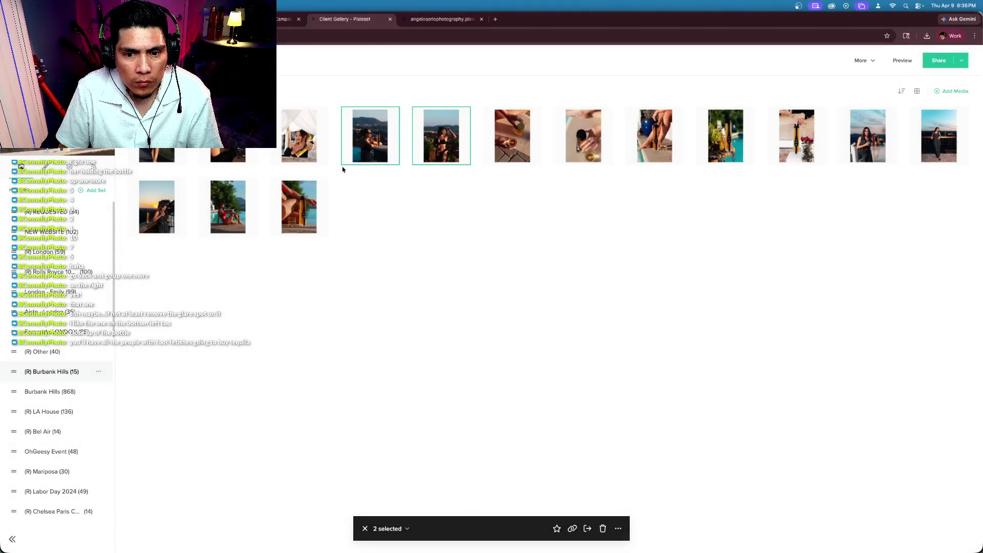
left_click(451, 145)
left_click(372, 143)
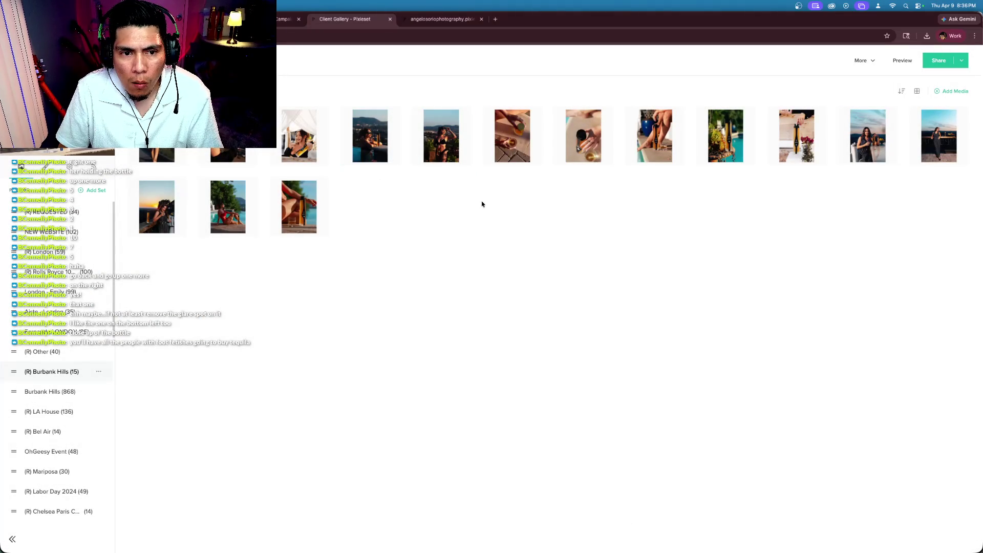
double_click(295, 141)
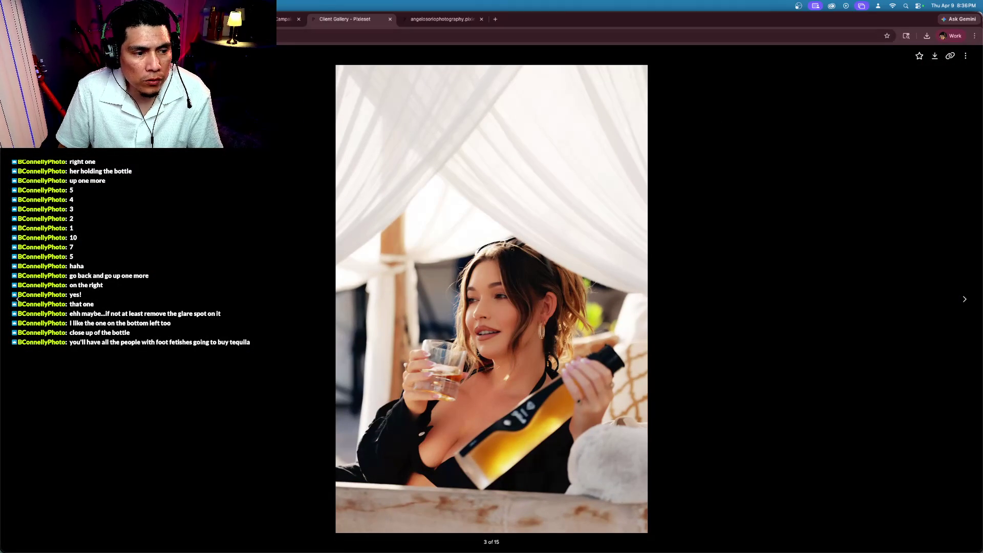
key("Escape")
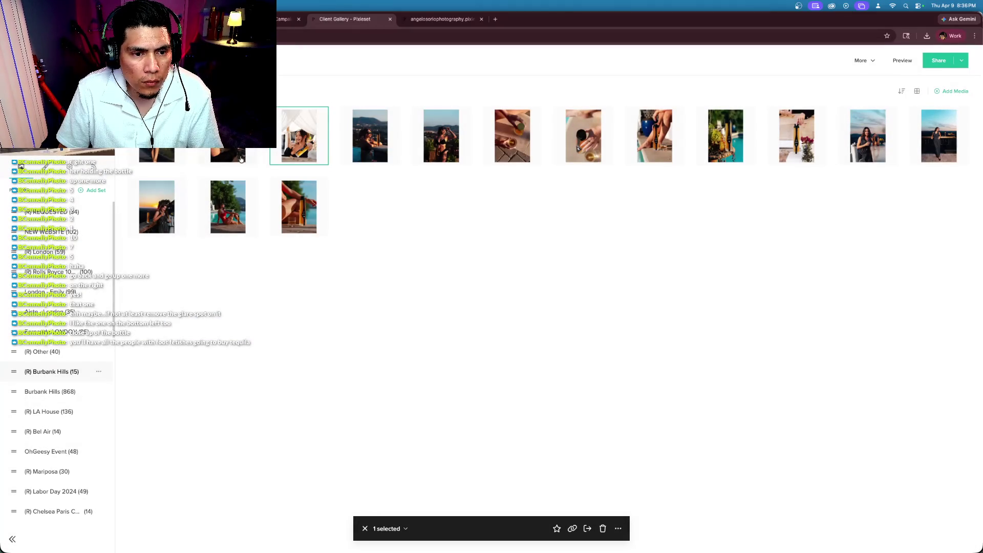
Download photo 2 of 15, the bottle-and-glass close-up, and show all open windows
left_click(250, 155)
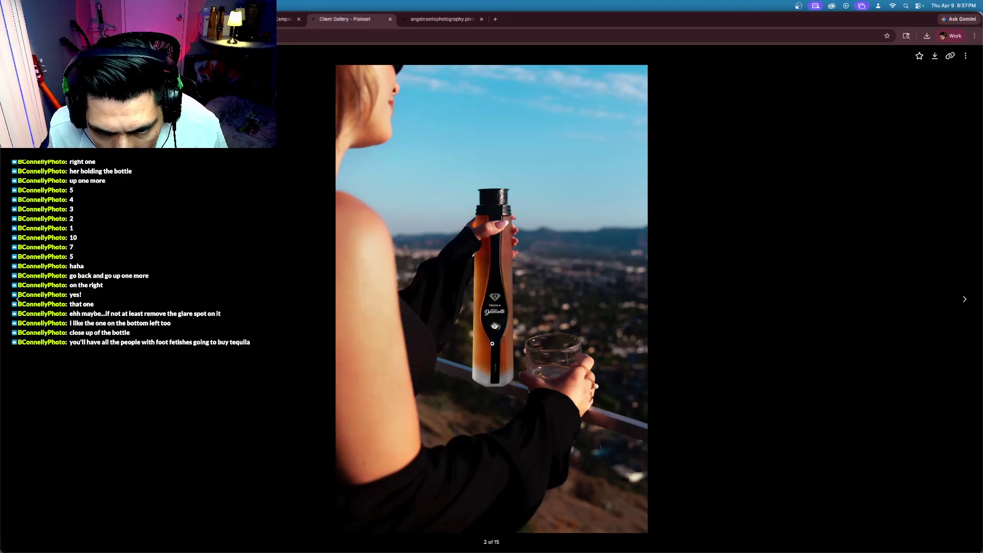
left_click(939, 61)
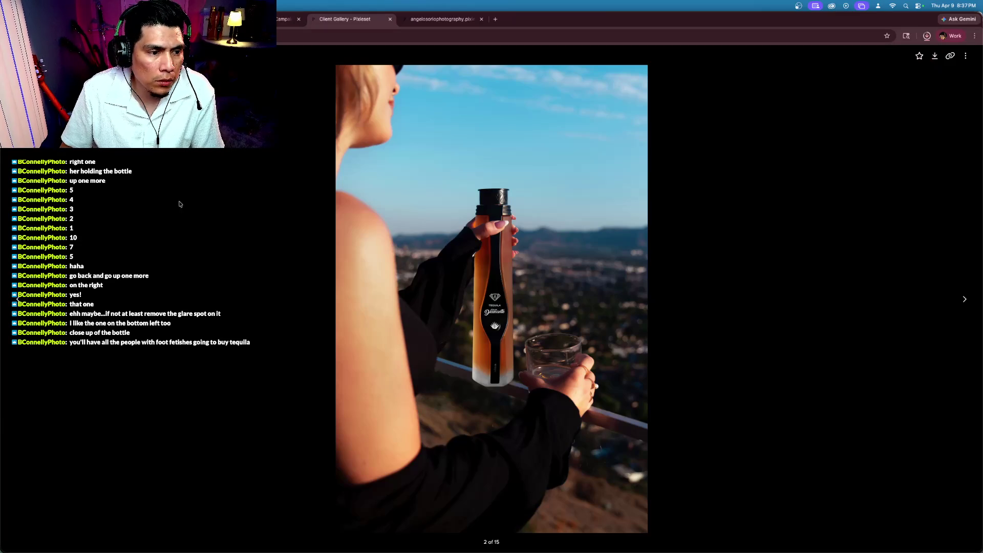
key("ctrl+Up")
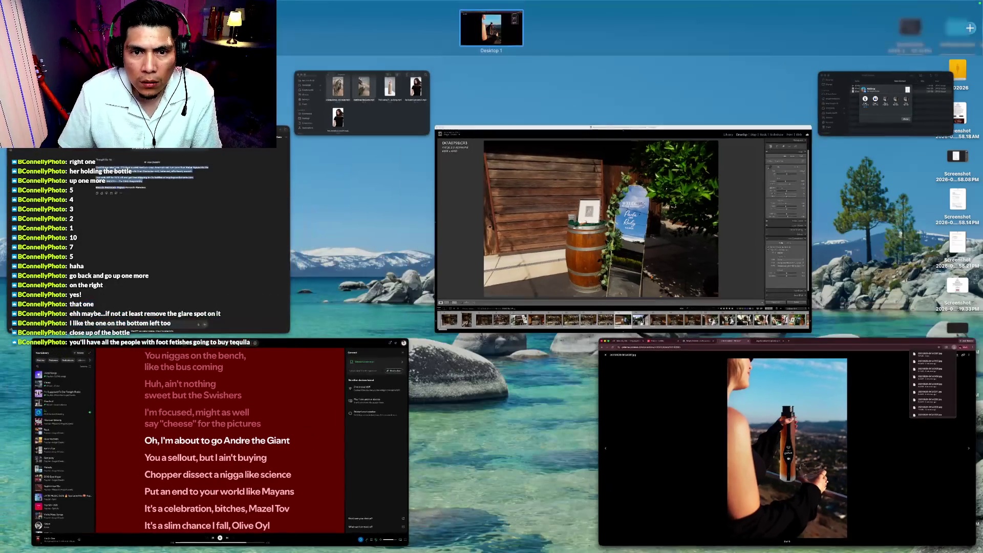
AirDrop 20250828-0K1A0387.jpg from Finder's Downloads folder to a nearby device
left_click(366, 102)
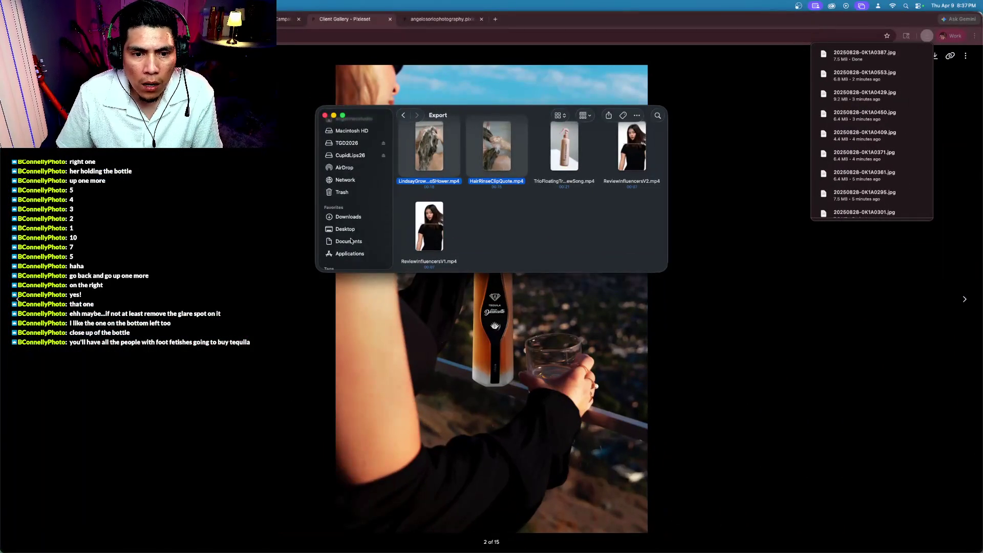
left_click(354, 217)
left_click(442, 177)
right_click(434, 182)
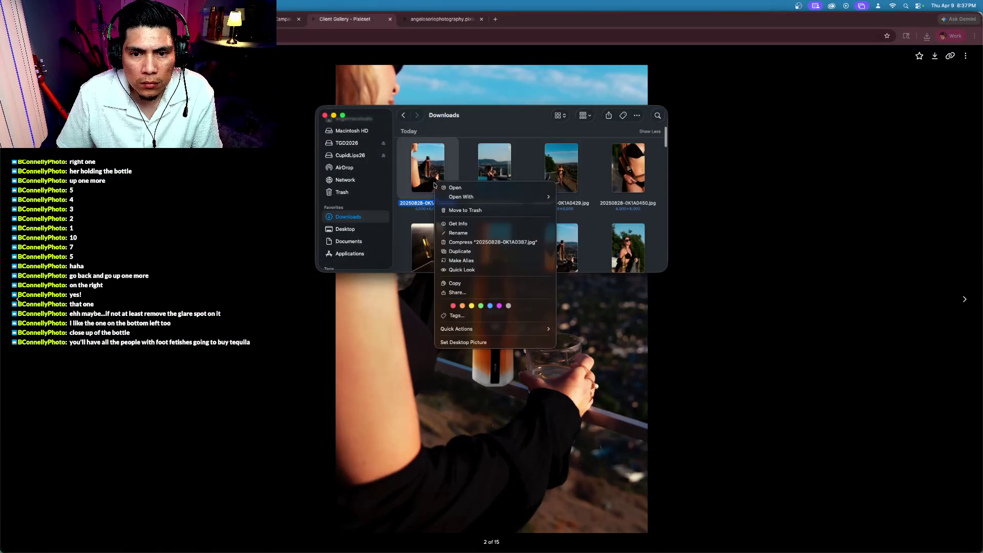
left_click(467, 292)
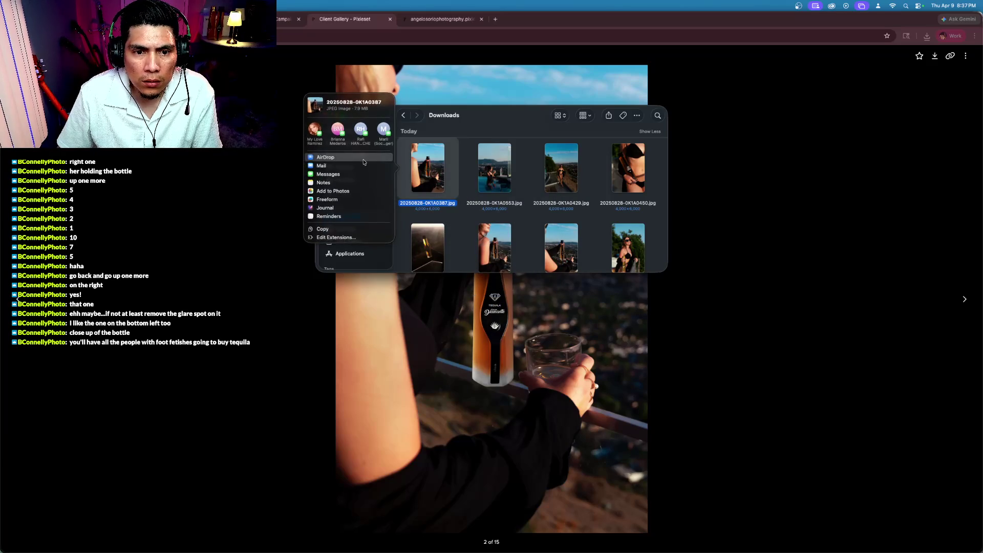
left_click(353, 157)
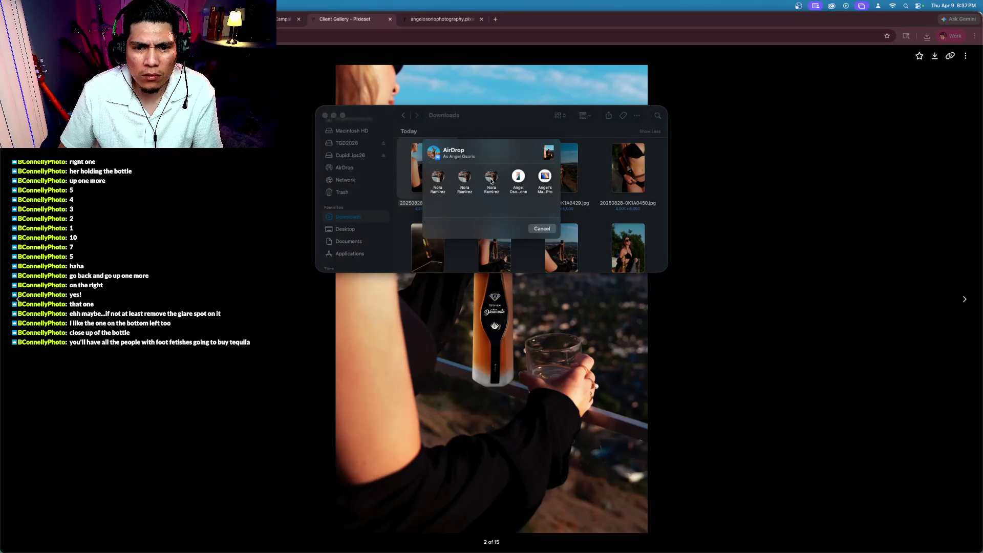
left_click(519, 177)
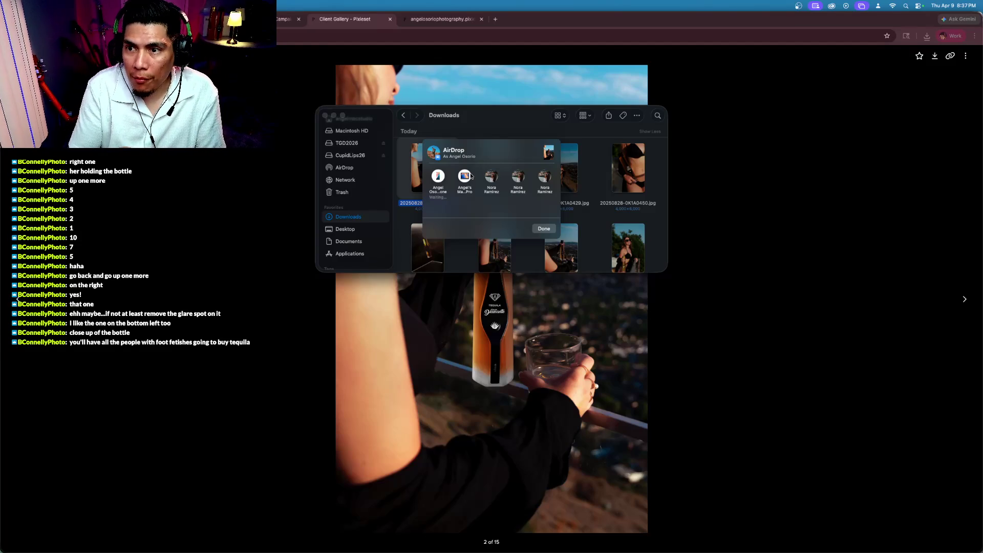
left_click(436, 177)
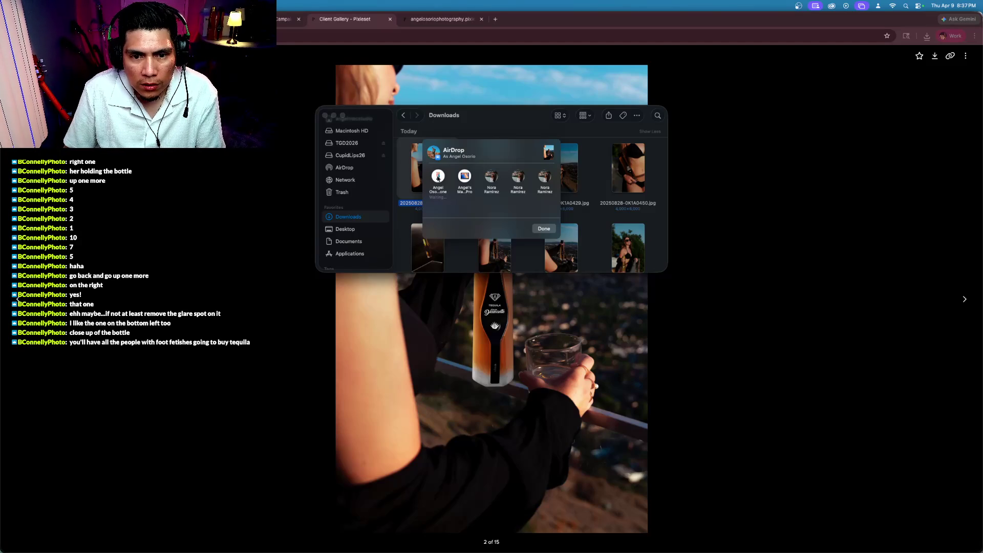
left_click(543, 229)
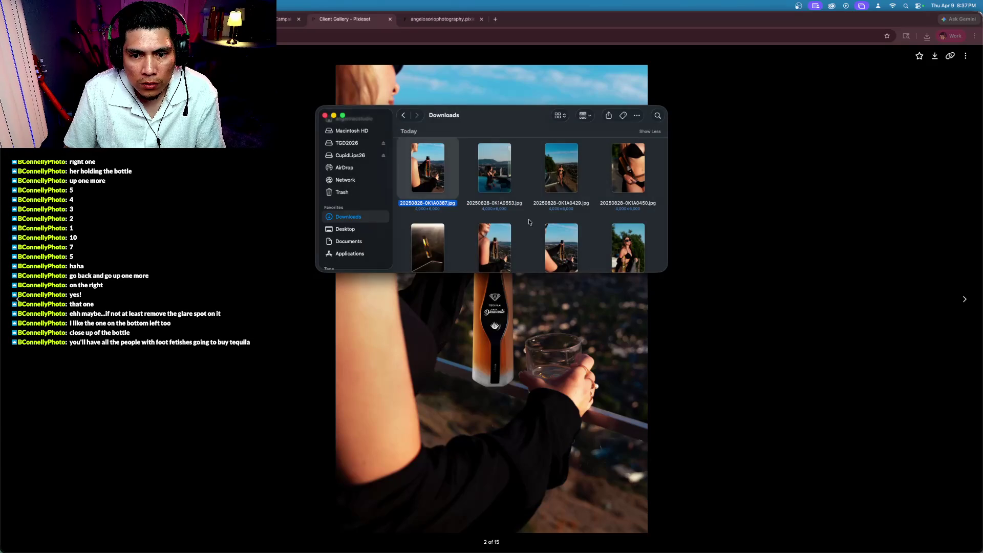
Reopen the AirDrop share sheet for the first photo in Downloads
right_click(424, 177)
left_click(450, 283)
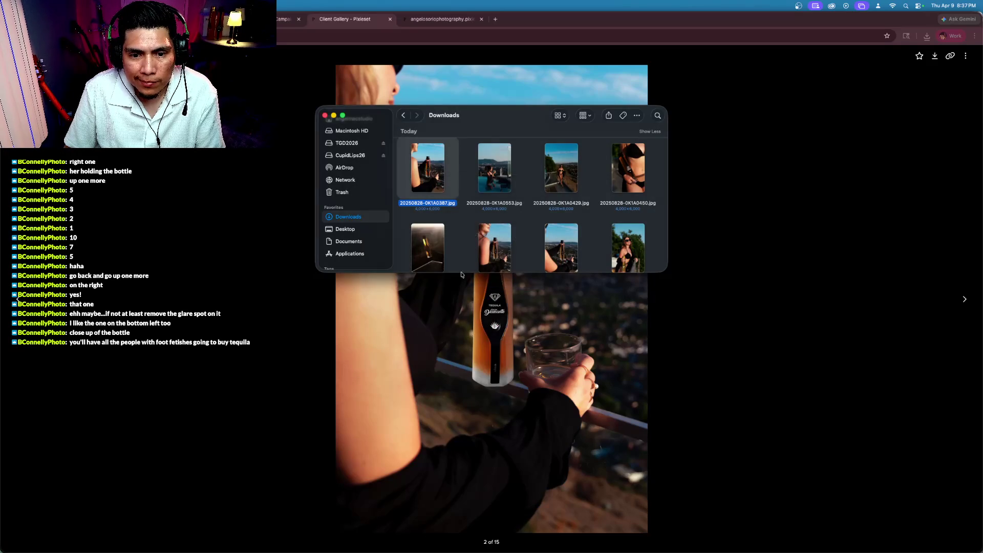
left_click(339, 158)
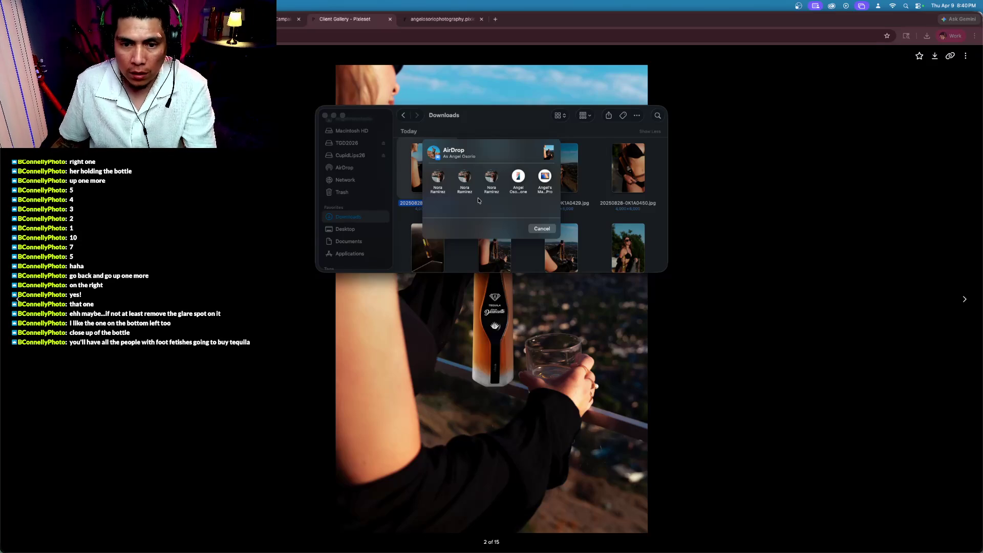
Cancel AirDrop and return to the (R) Burbank Hills gallery grid with the lightbox closed
left_click(542, 229)
left_click(542, 233)
scroll(542, 233, "down", 10)
scroll(484, 217, "down", 5)
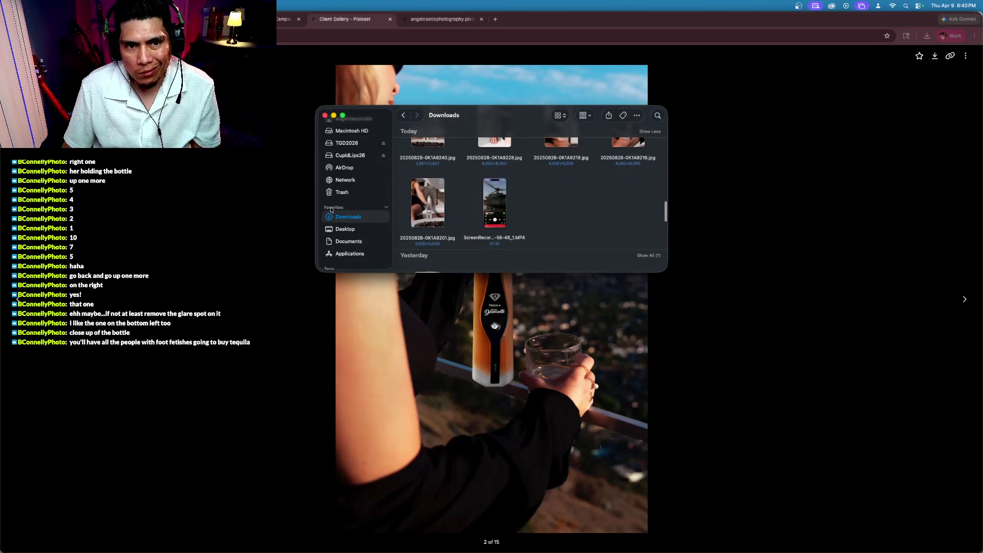
left_click(276, 204)
key("Escape")
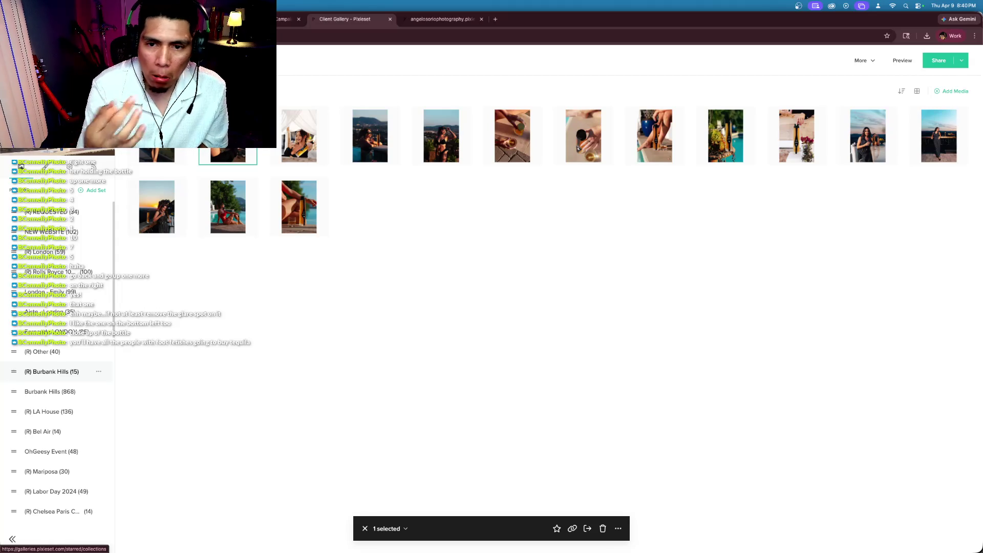
In Lightroom Develop, lower the barrel photo's exposure and reset Highlights to 0
key("ctrl+Up")
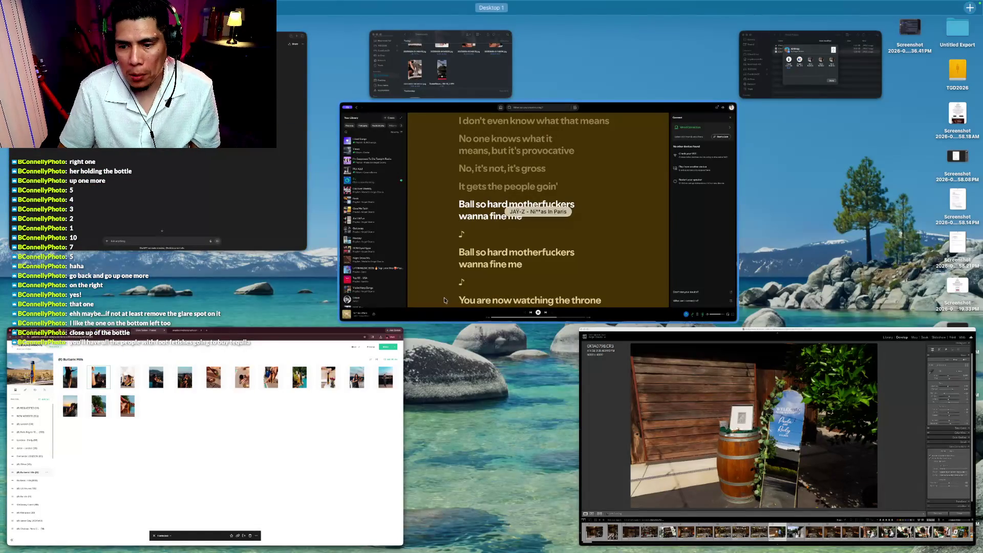
left_click(763, 450)
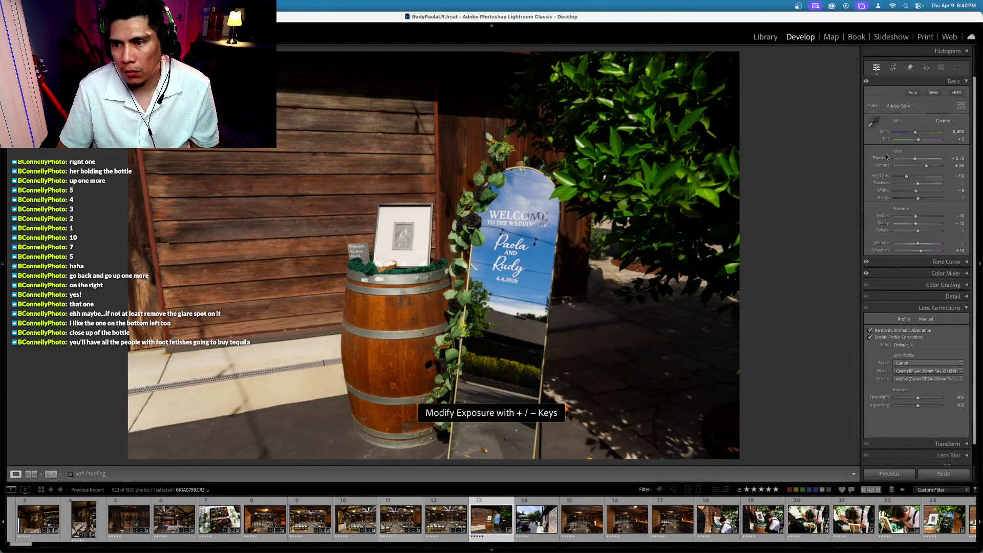
key("minus")
key("minus")
key("minus")
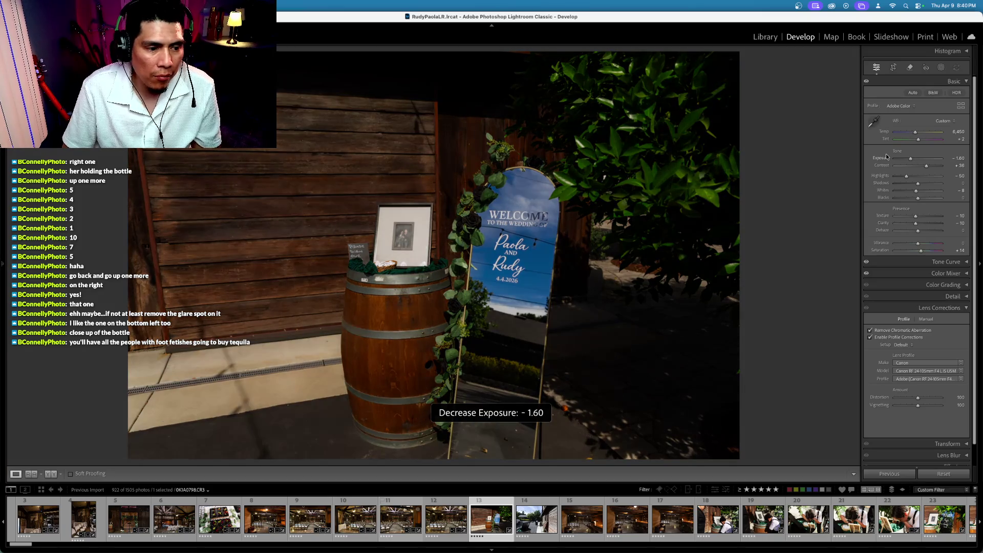
key("equal")
key("equal")
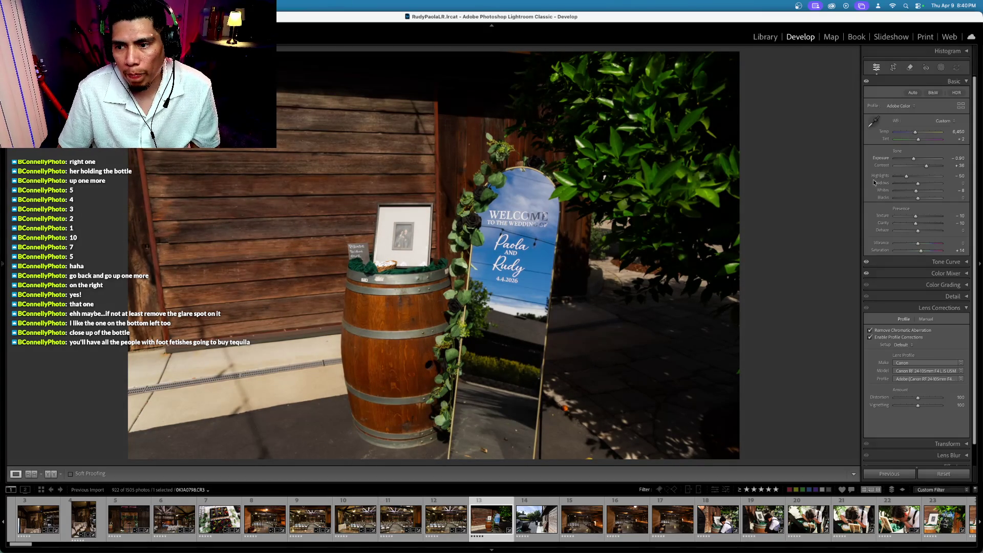
double_click(876, 175)
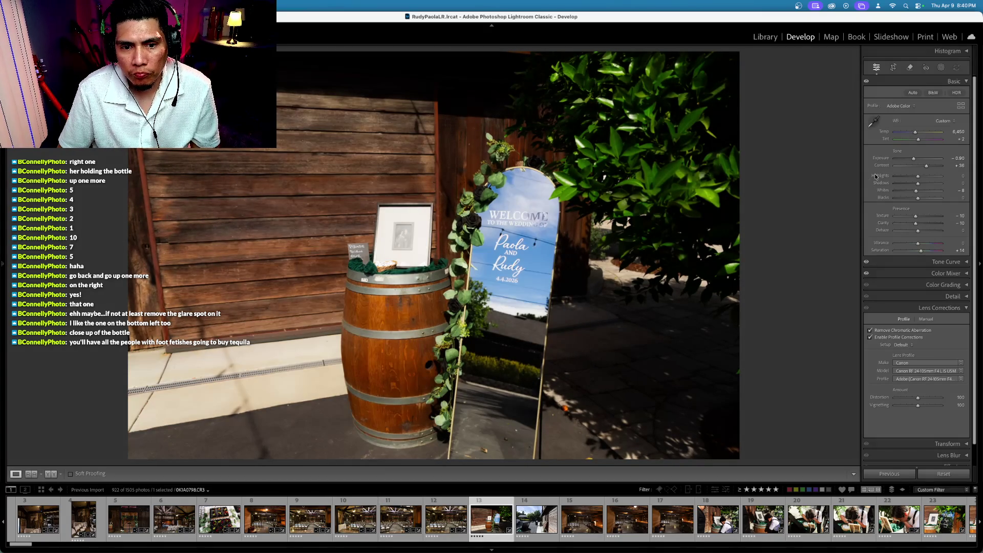
key("minus")
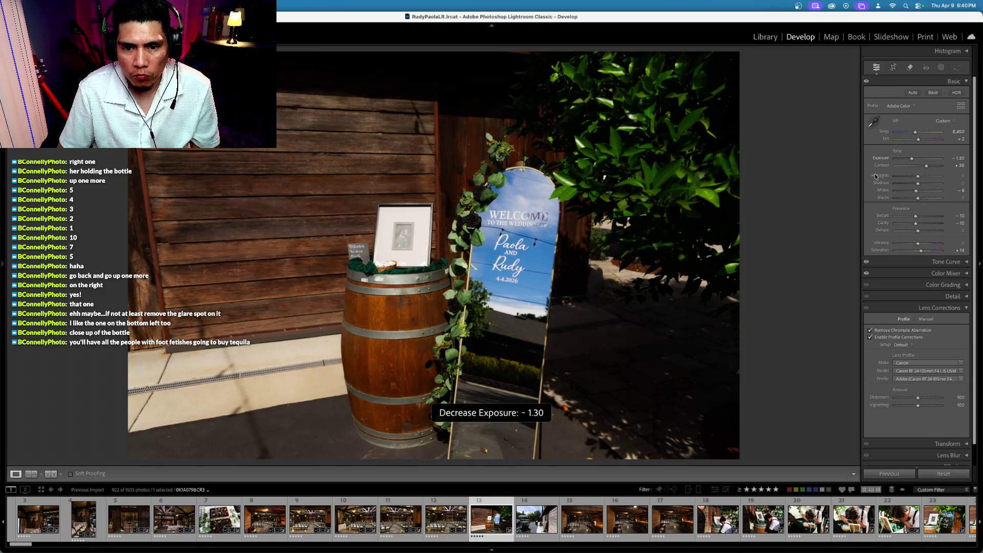
key("backslash")
key("backslash")
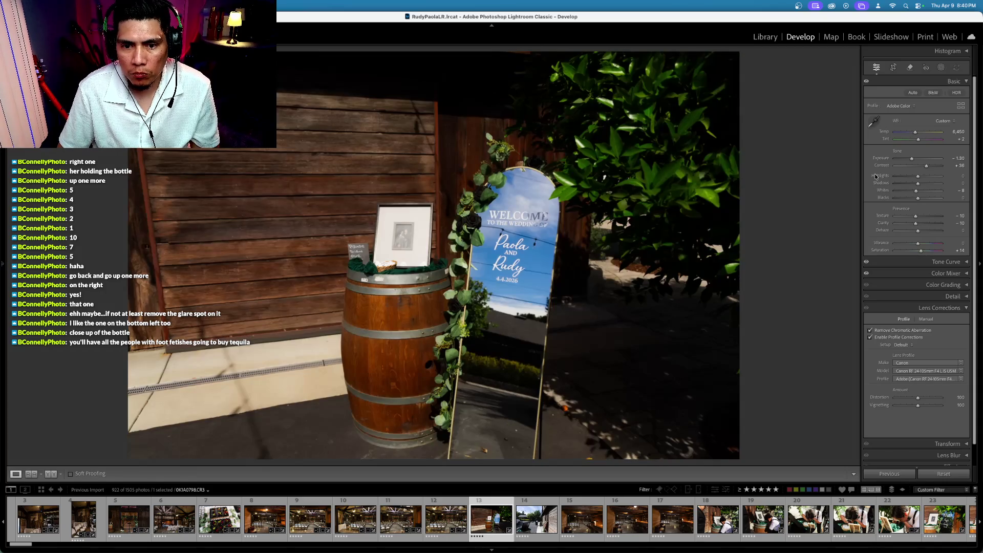
Raise Contrast to +55, set Exposure to -1.00, and select photos 13 and 14
left_click_drag(927, 167, 930, 166)
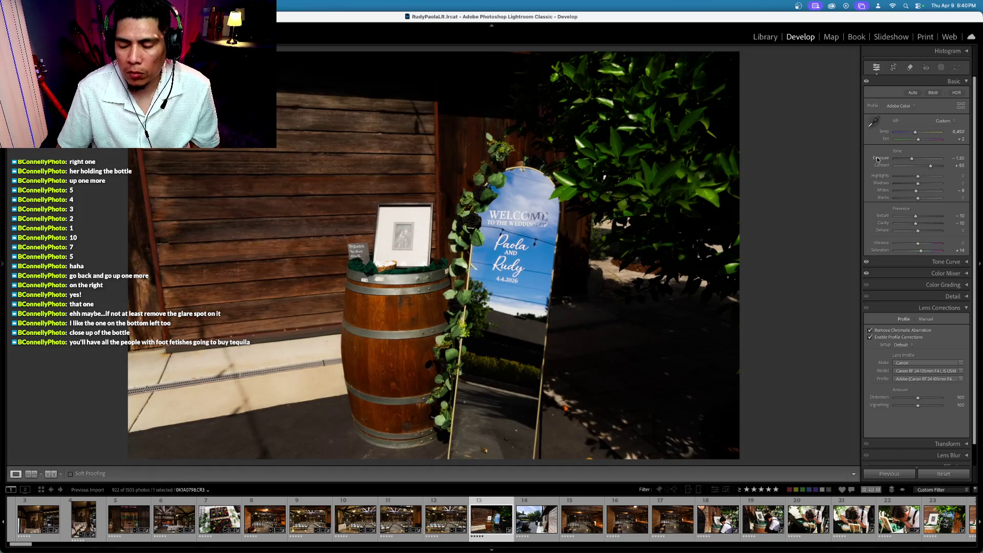
key("equal")
key("equal")
key("equal")
key("Right")
key("Left")
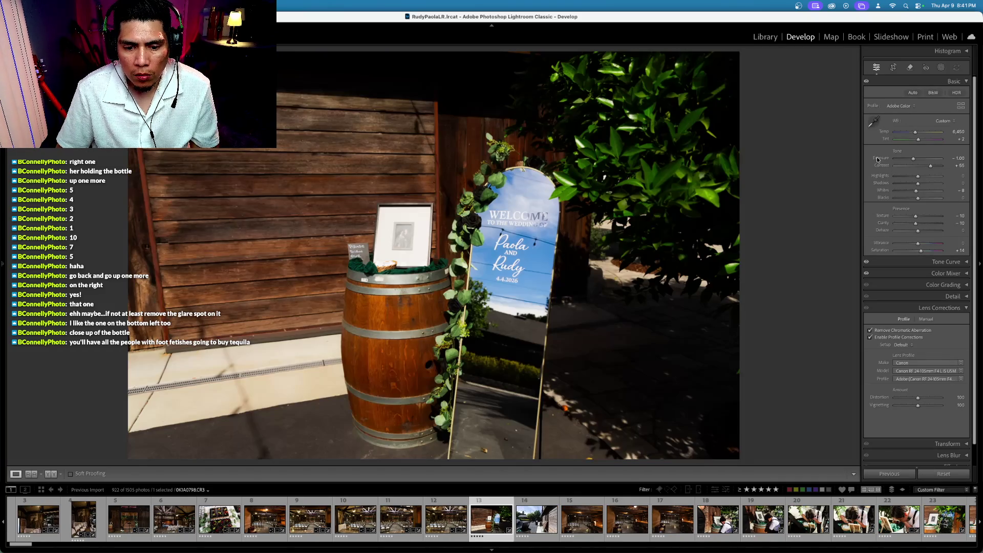
left_click(539, 523, "super")
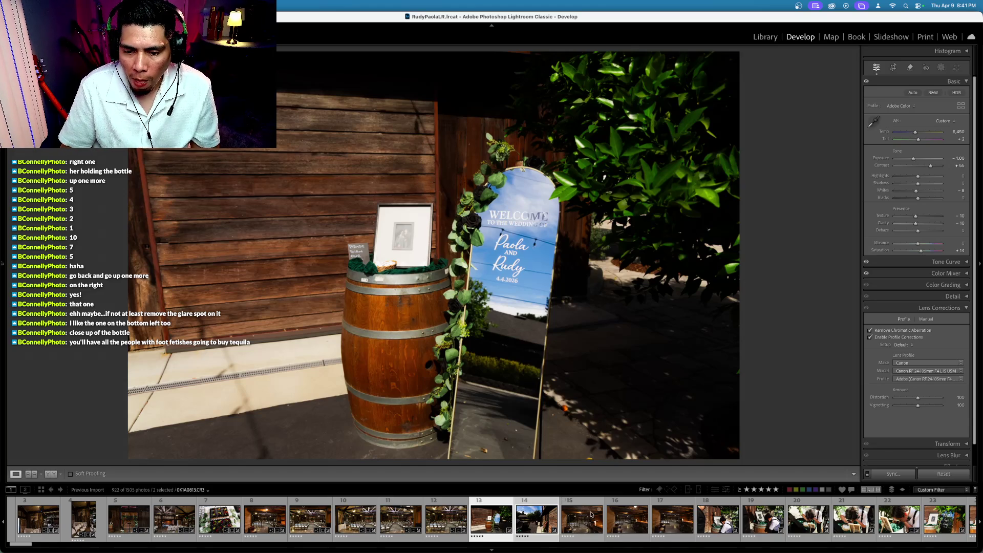
Select only the boy-walking photo, pull Highlights to -39, and straighten it by -0.74°
key("Right")
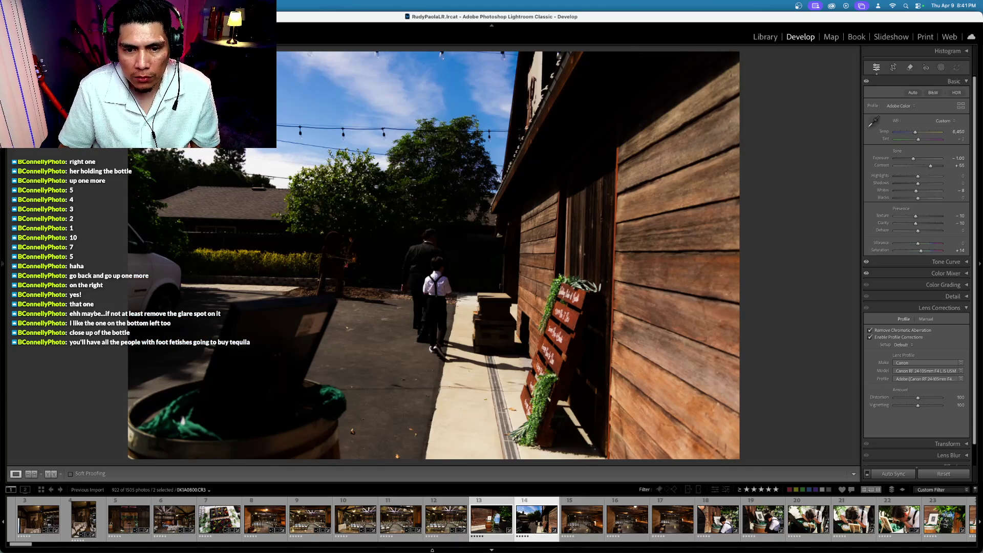
left_click(536, 520)
key("equal")
key("equal")
key("equal")
key("equal")
key("equal")
key("equal")
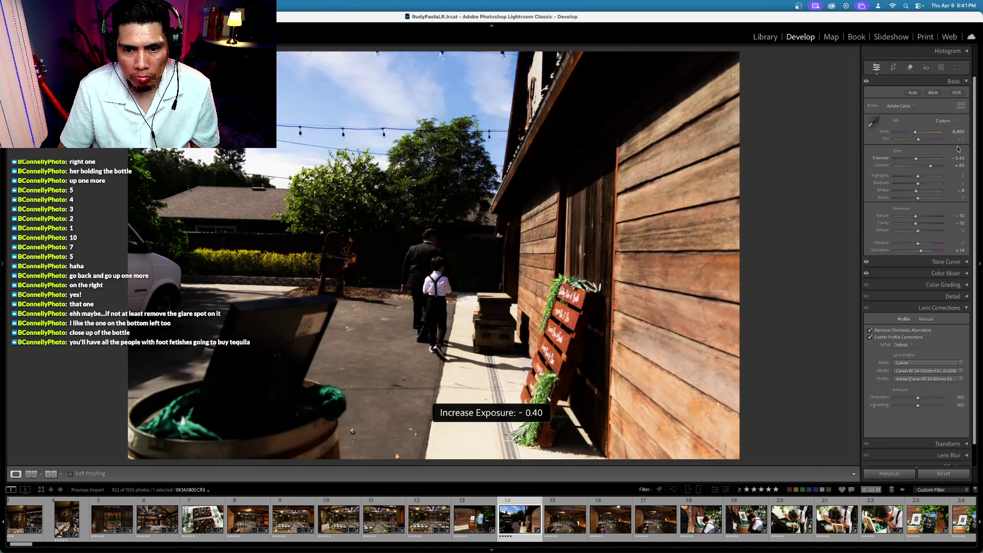
key("minus")
key("minus")
left_click_drag(917, 176, 909, 178)
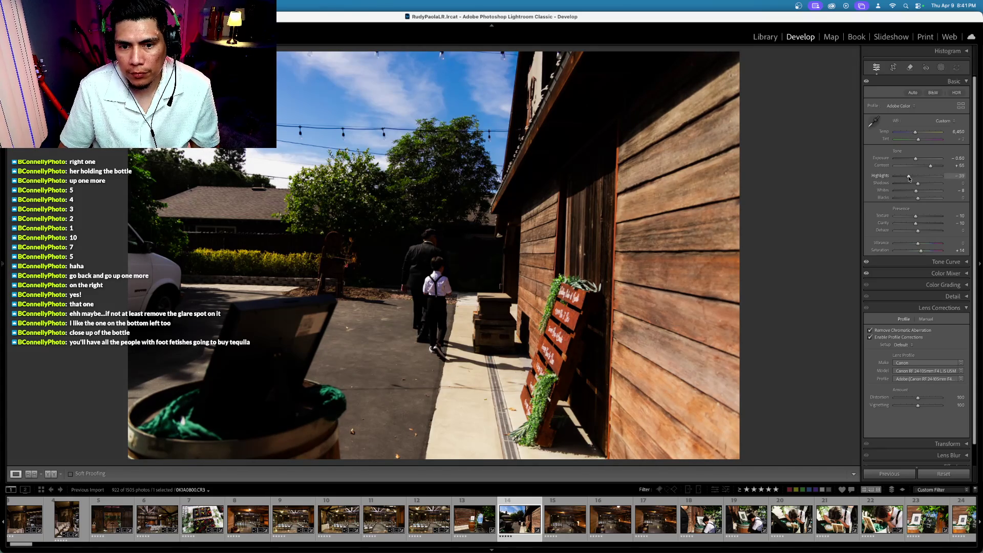
key("equal")
key("equal")
key("equal")
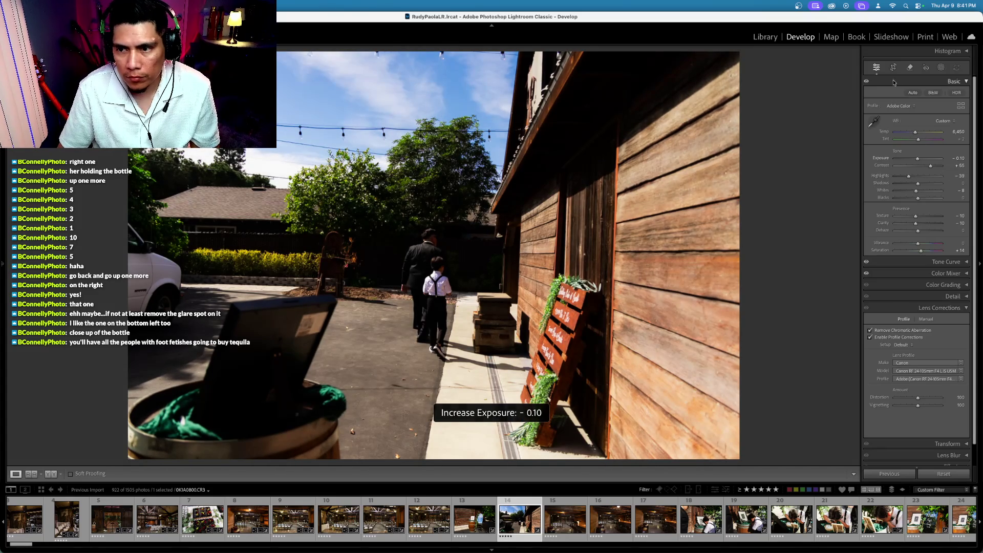
key("r")
left_click_drag(765, 123, 764, 133)
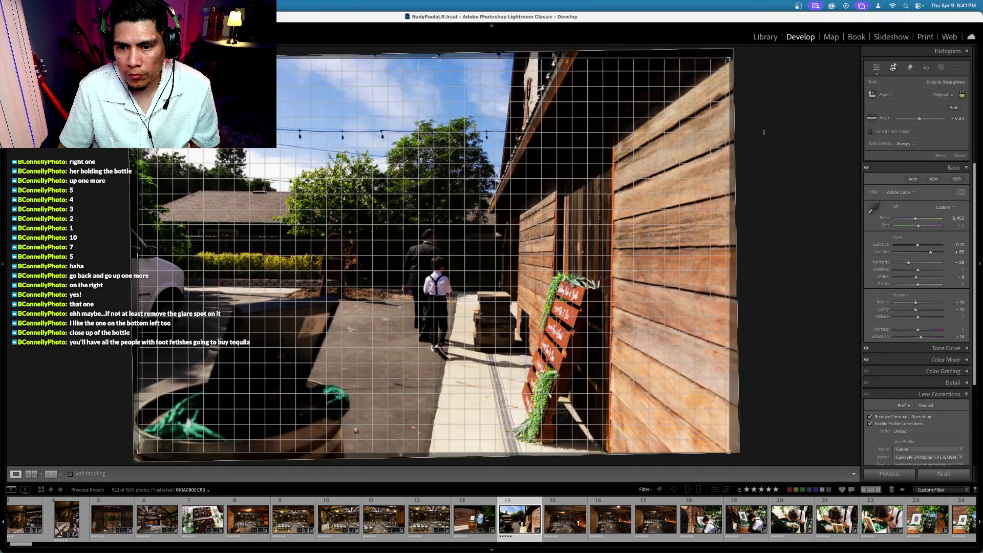
key("Return")
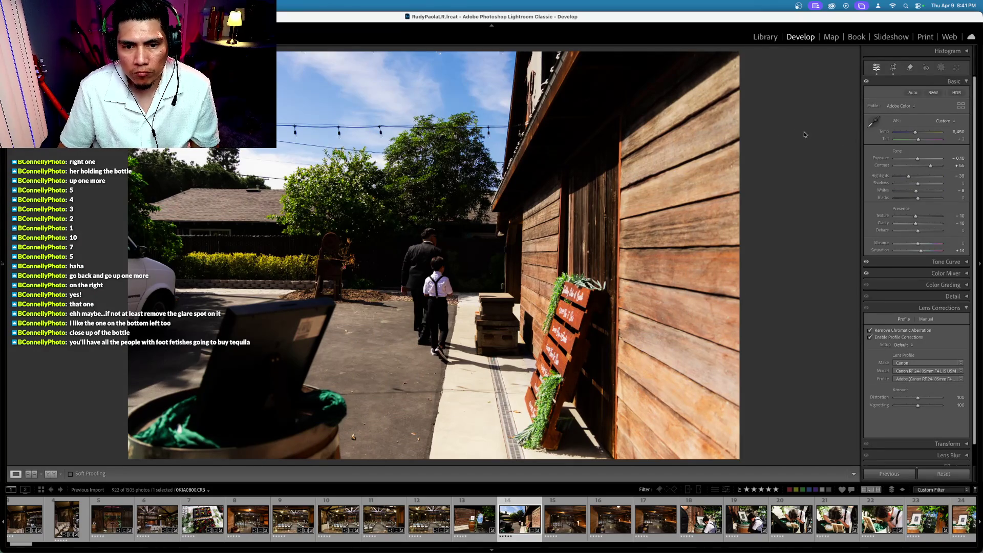
Set Temp 6,400, Exposure -0.20 and Shadows +26, undoing a full desaturation
key("period")
key("minus")
key("minus")
key("minus")
key("equal")
key("equal")
key("equal")
key("minus")
key("minus")
key("minus")
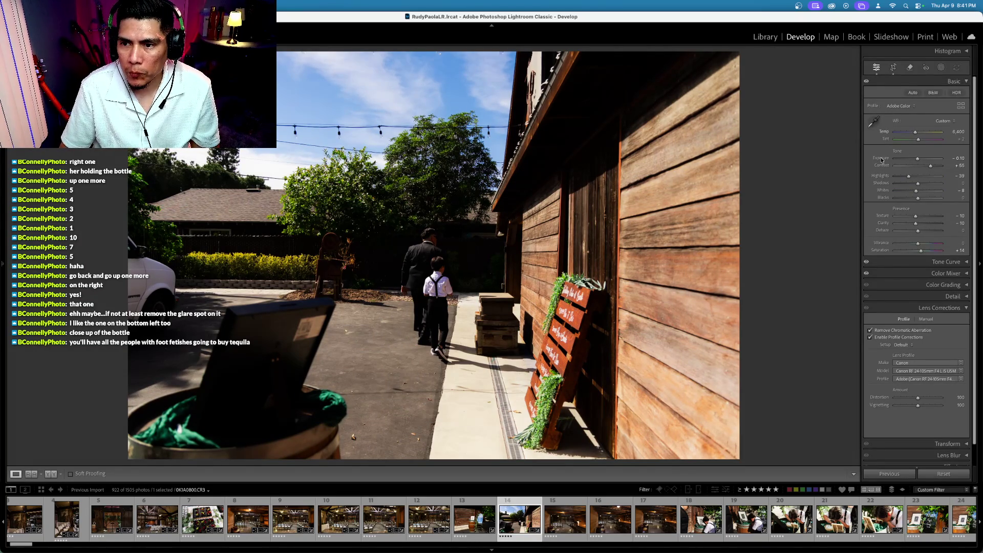
scroll(898, 174, "up", 4)
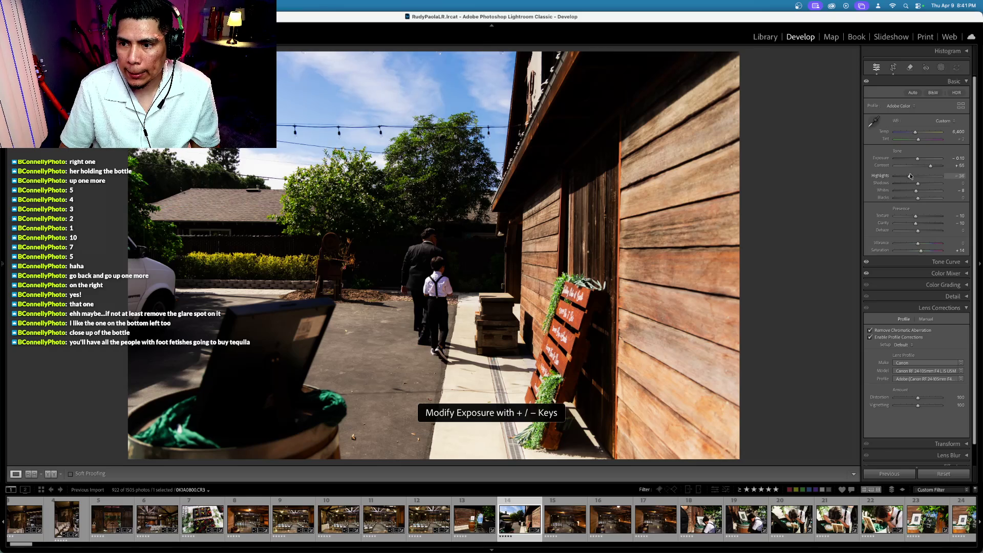
key("minus")
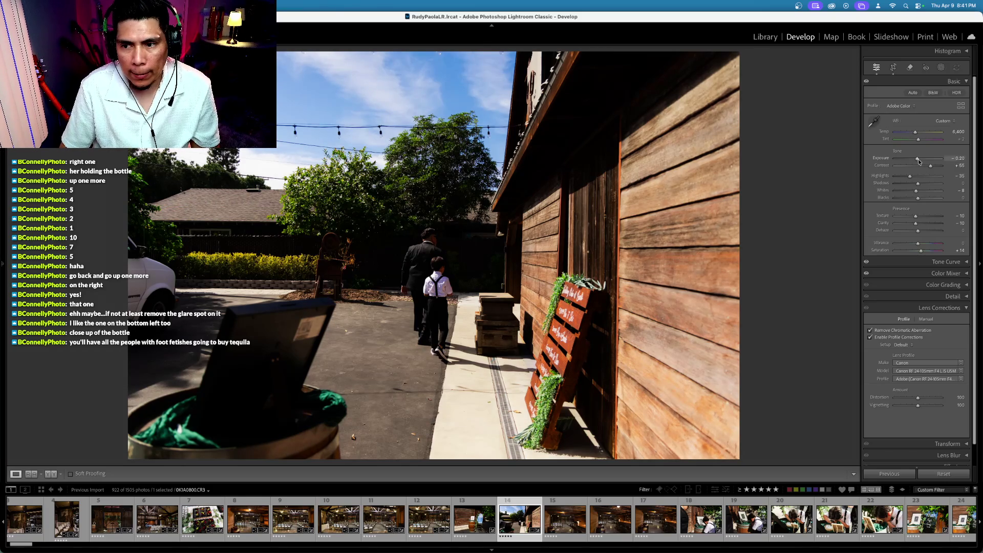
mouse_move(921, 185)
left_mouse_down()
mouse_move(901, 179)
mouse_move(910, 179)
left_mouse_up()
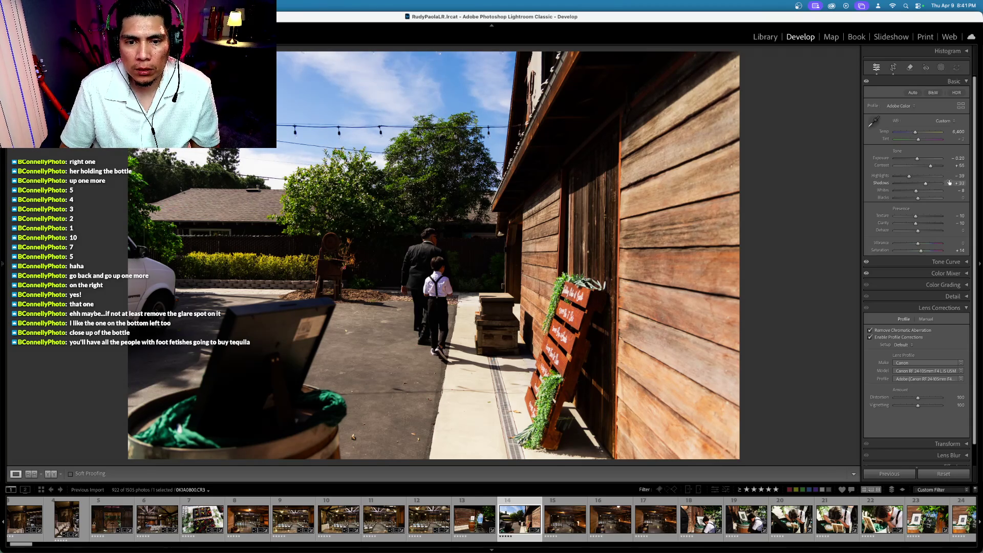
left_click_drag(926, 186, 921, 188)
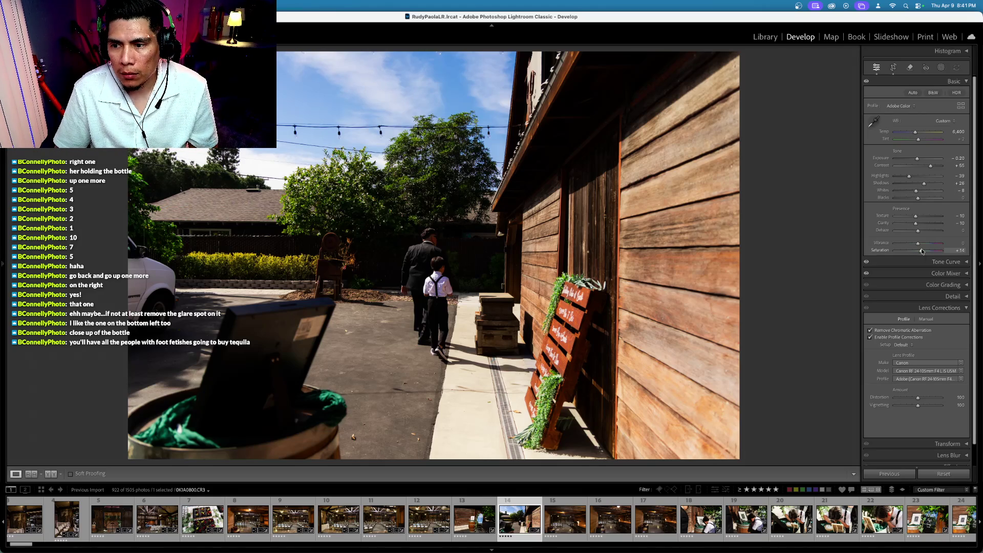
left_click_drag(920, 250, 715, 252)
key("super+z")
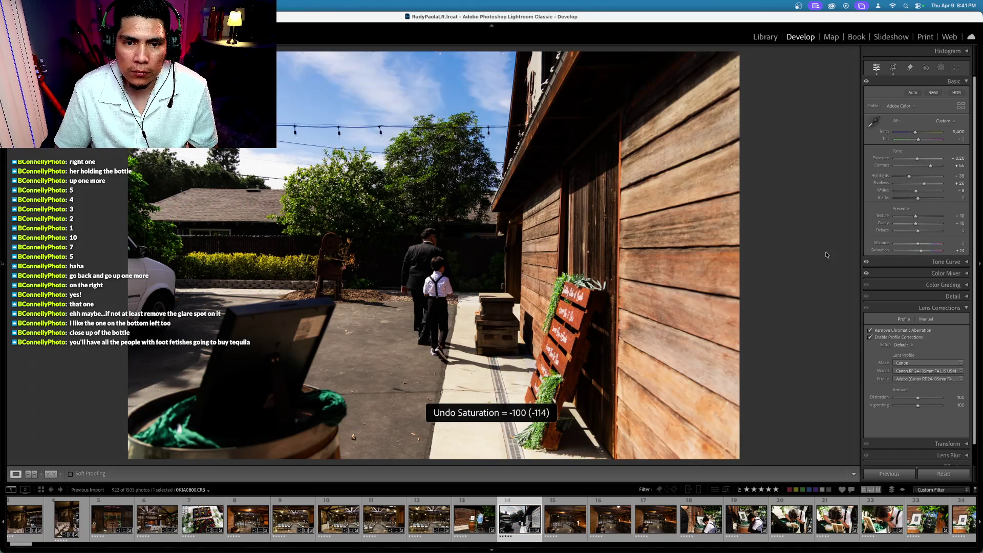
Balance the walkway photo's colour to Vibrance -5 and Saturation +15
left_click(882, 250)
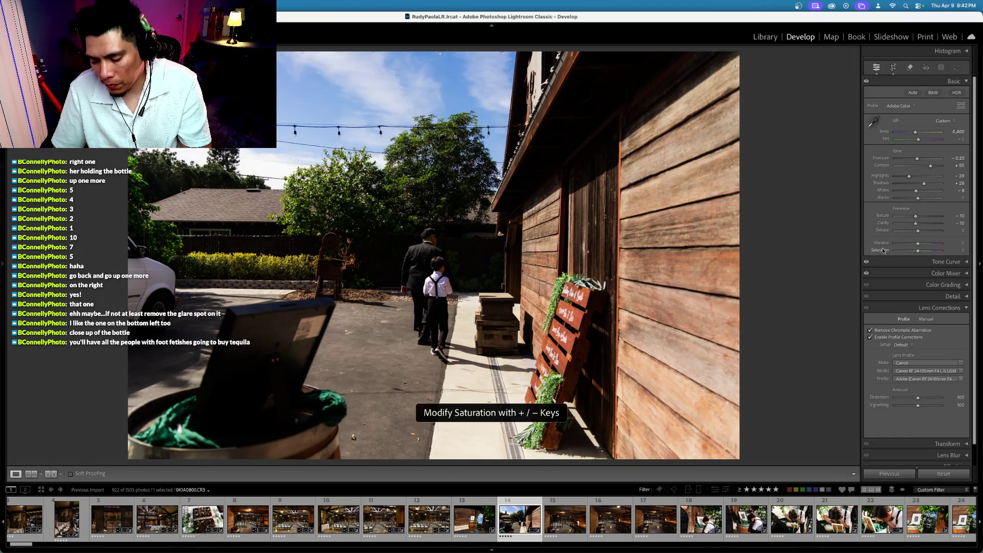
key("minus")
key("minus")
left_click(881, 243)
key("plus")
key("plus")
key("plus")
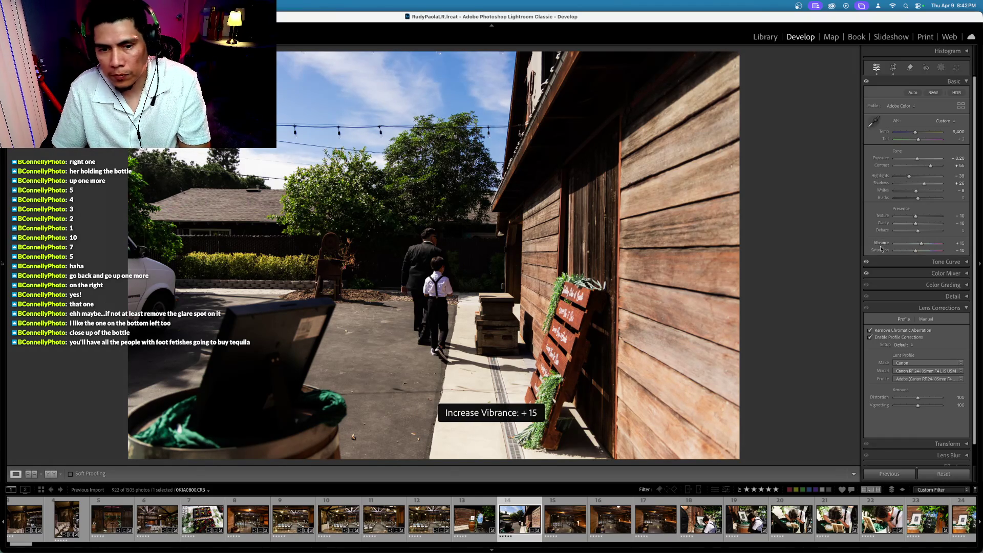
key("minus")
left_click(880, 249)
key("plus")
key("plus")
key("plus")
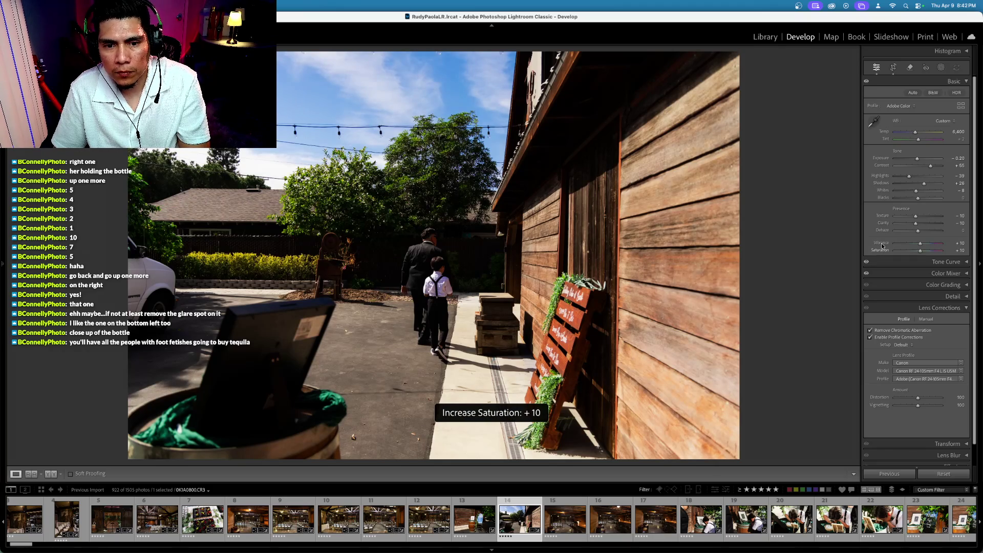
left_click(881, 246)
key("minus")
key("minus")
key("minus")
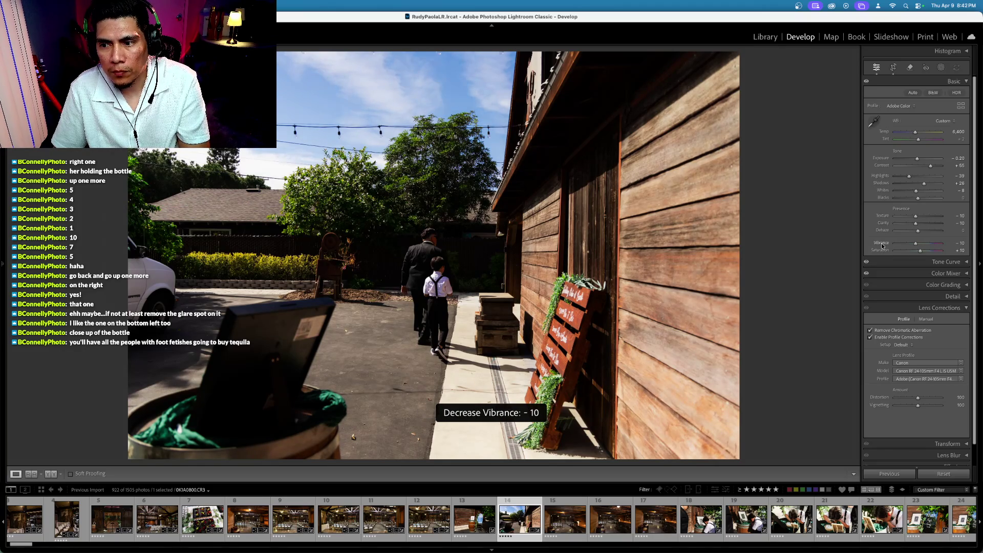
key("plus")
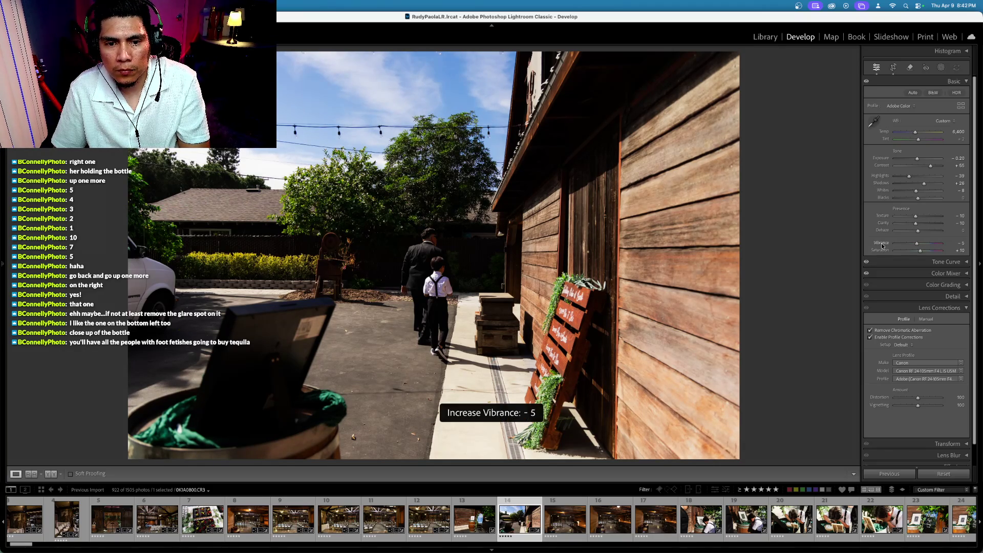
left_click(881, 251)
key("plus")
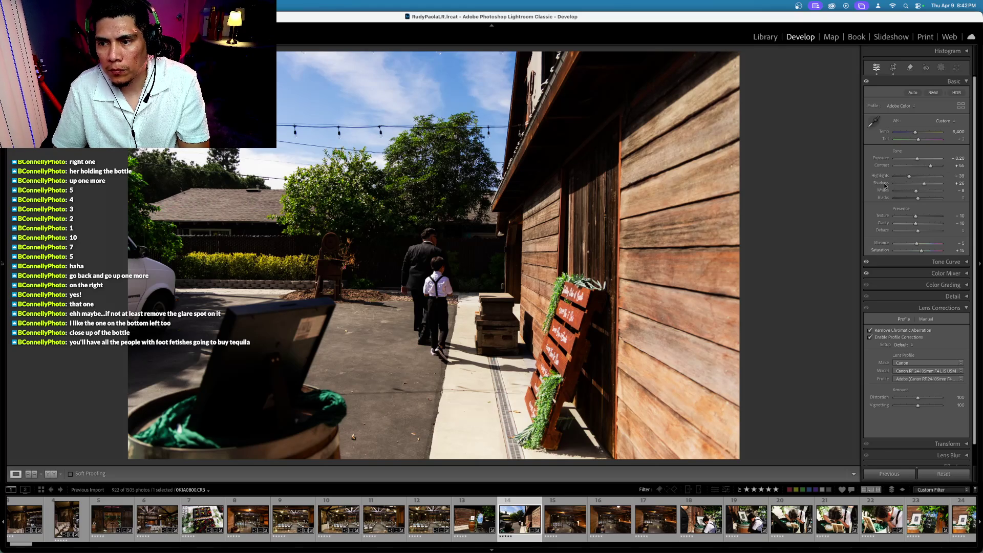
Lower Shadows to +16, nudge Exposure up, cool Temp to 6,300, and compare with Before
left_click(881, 183)
key("minus")
key("minus")
left_click(884, 159)
key("plus")
key("plus")
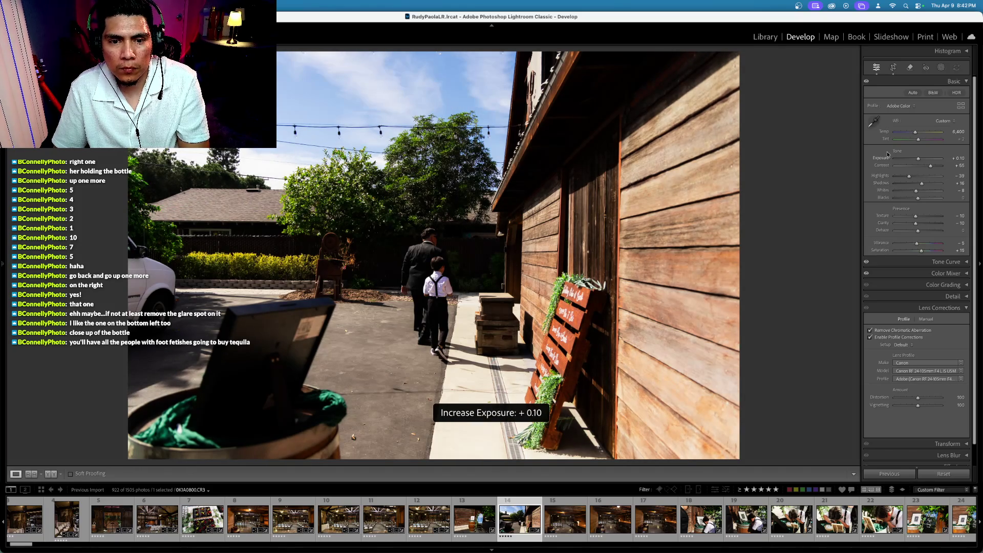
left_click(884, 132)
key("minus")
key("backslash")
key("backslash")
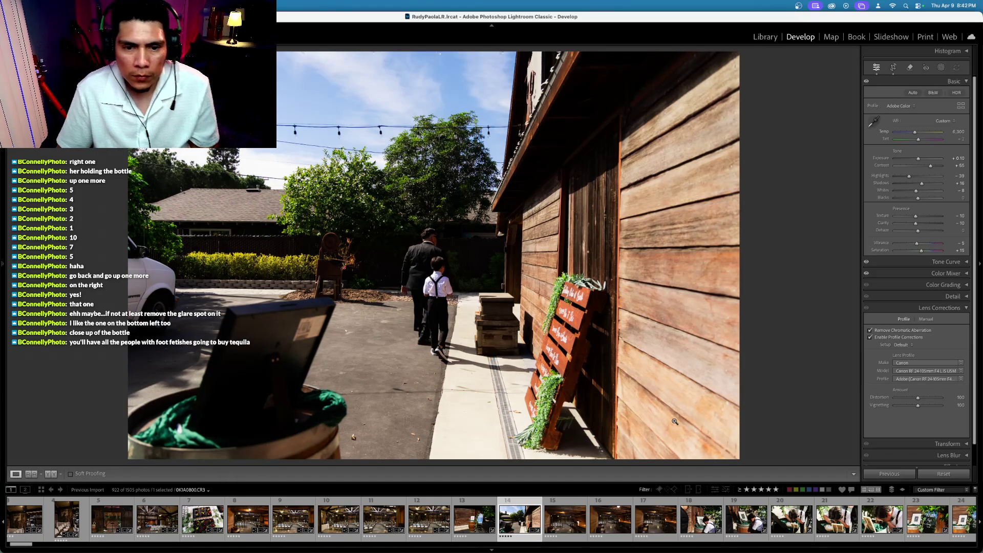
scroll(639, 517, "up", 2)
key("Left")
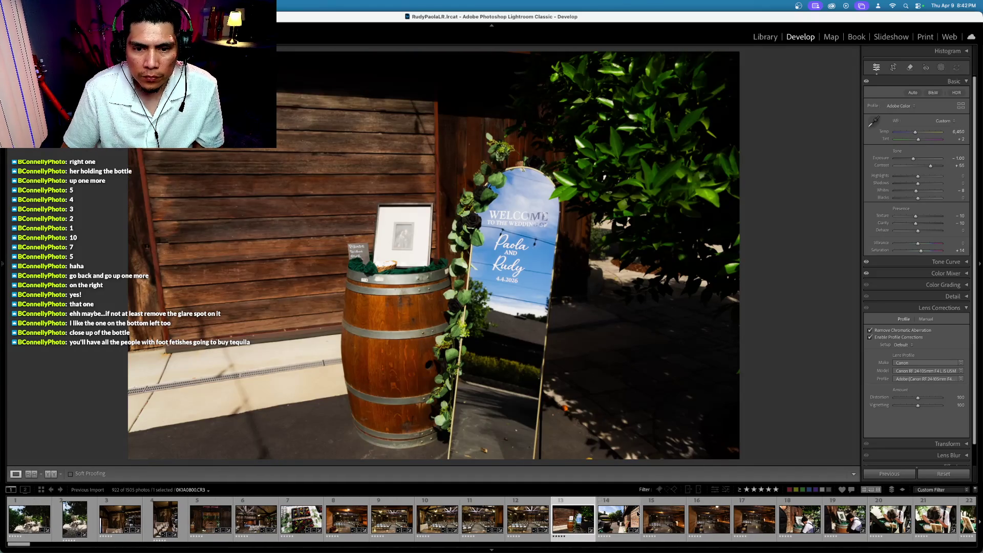
left_click(637, 513)
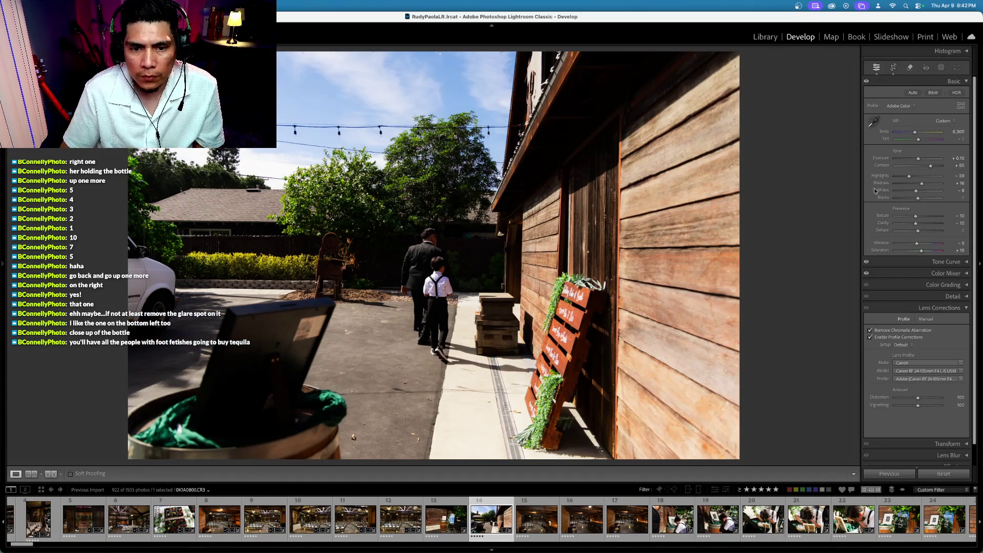
Straighten the walkway photo, return Exposure to 0.00, and advance to the bar interior photo
left_click(881, 158)
key("minus")
key("minus")
key("minus")
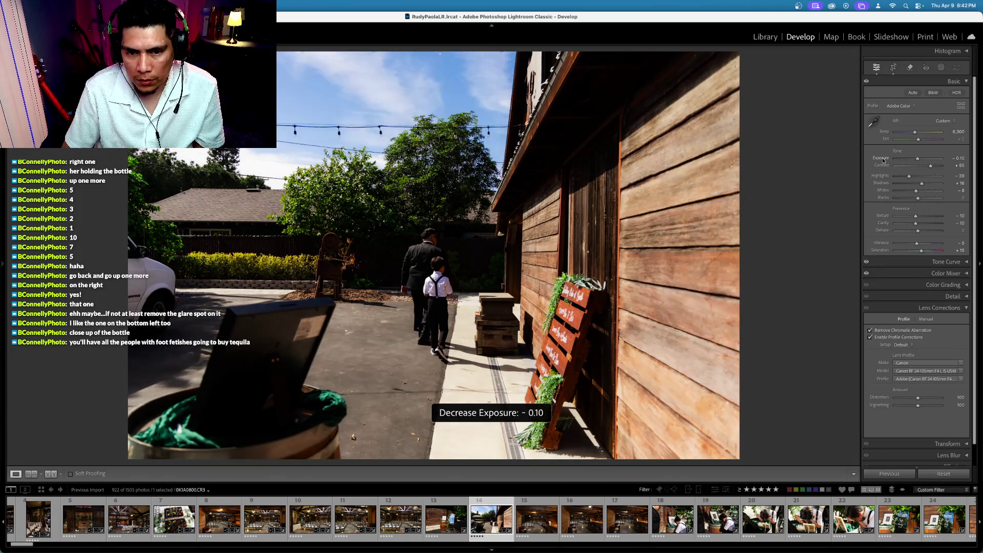
left_click(893, 67)
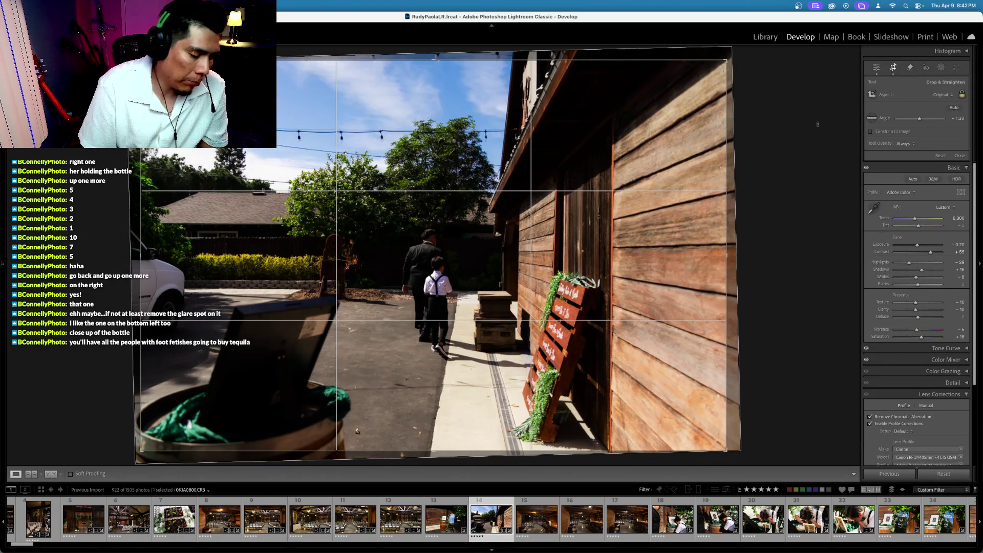
key("Return")
key("backslash")
key("backslash")
key("equal")
key("equal")
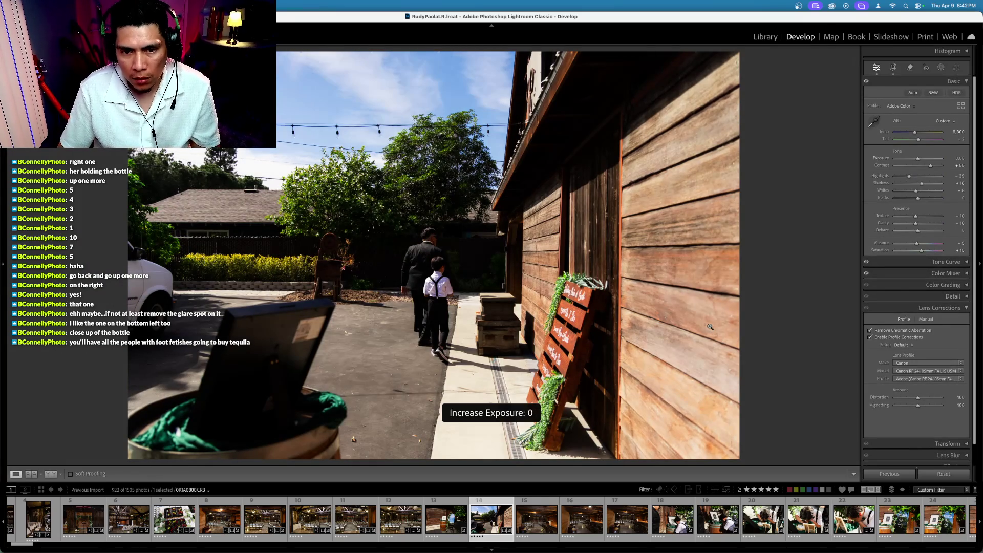
key("Right")
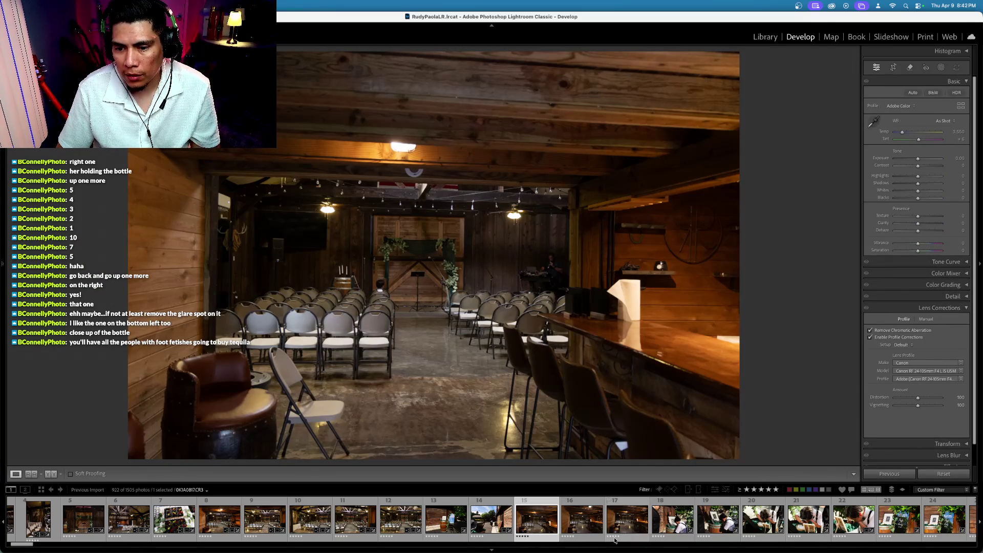
Straighten the bar interior photos with the Crop tool
left_click(398, 520, "super")
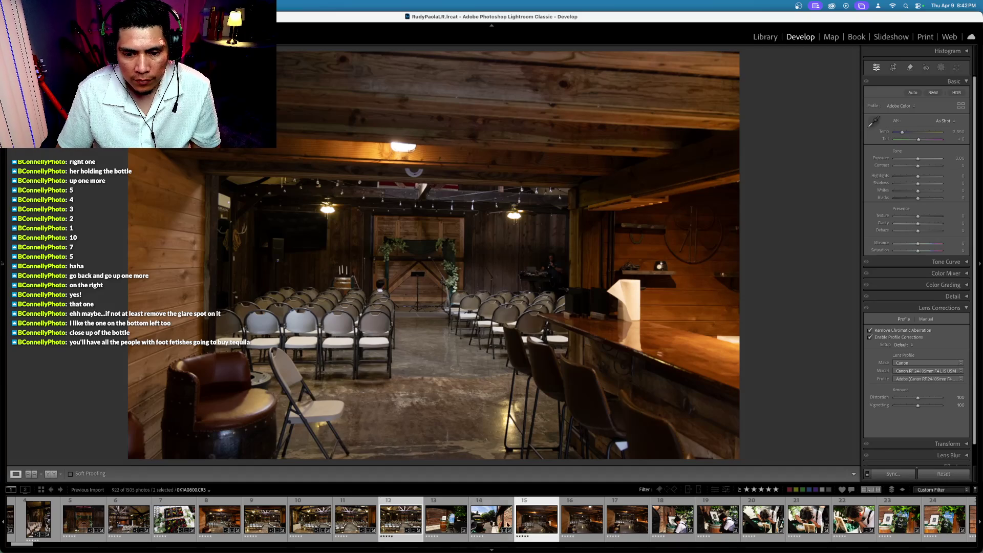
left_click(420, 519, "super")
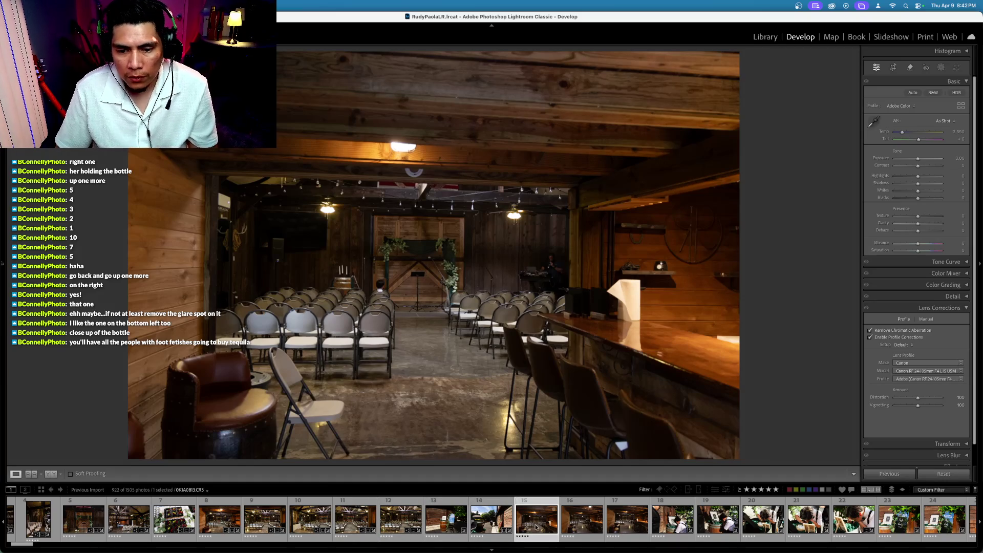
left_click(891, 68)
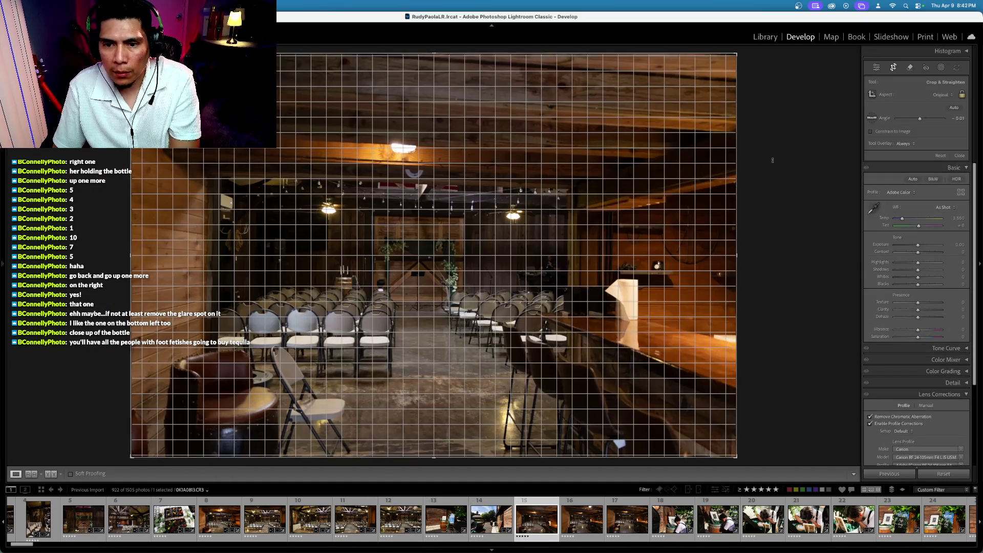
key("backslash")
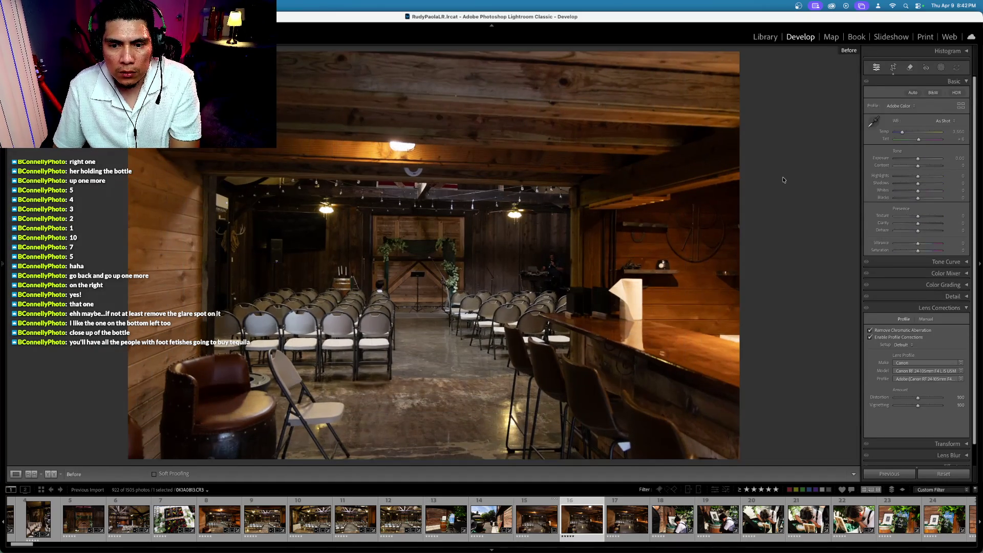
key("Right")
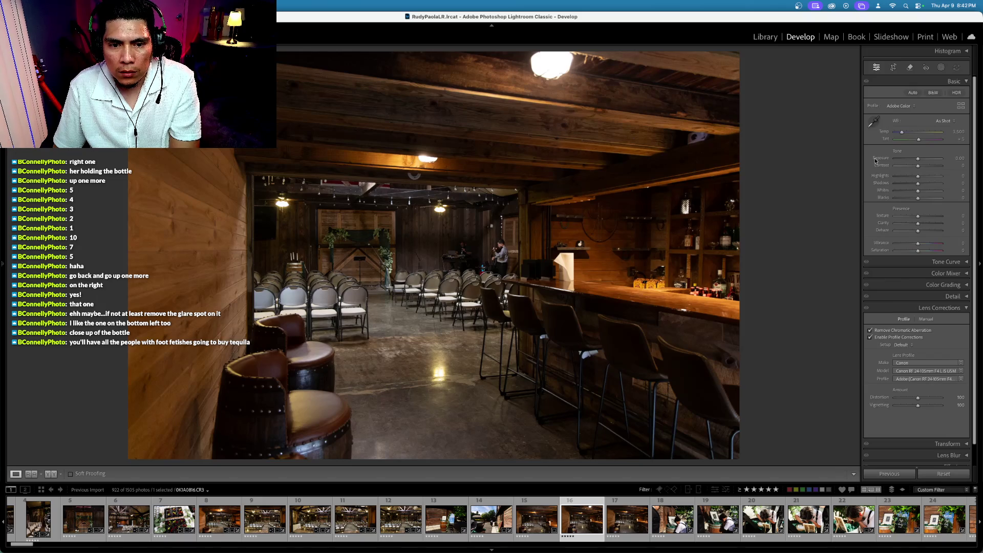
key("Right")
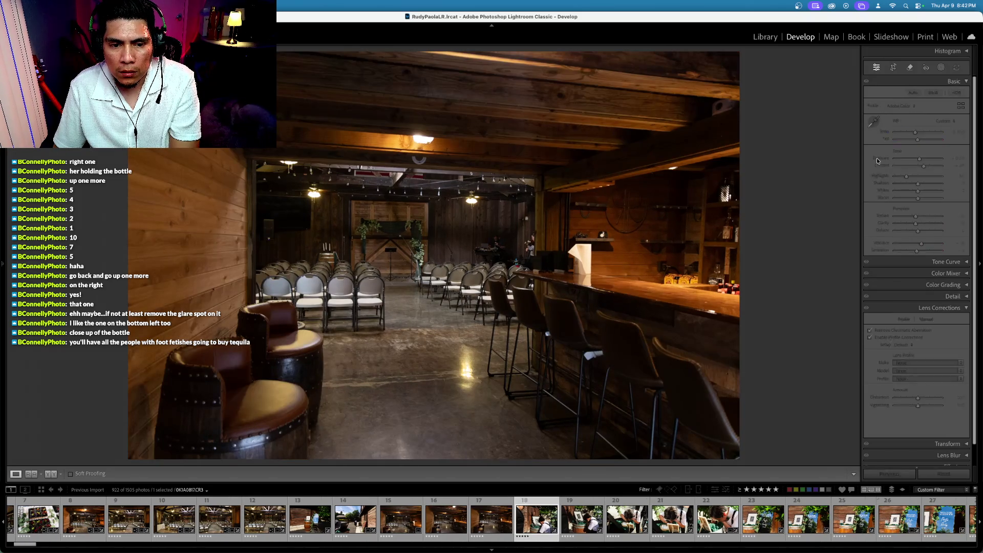
key("Left")
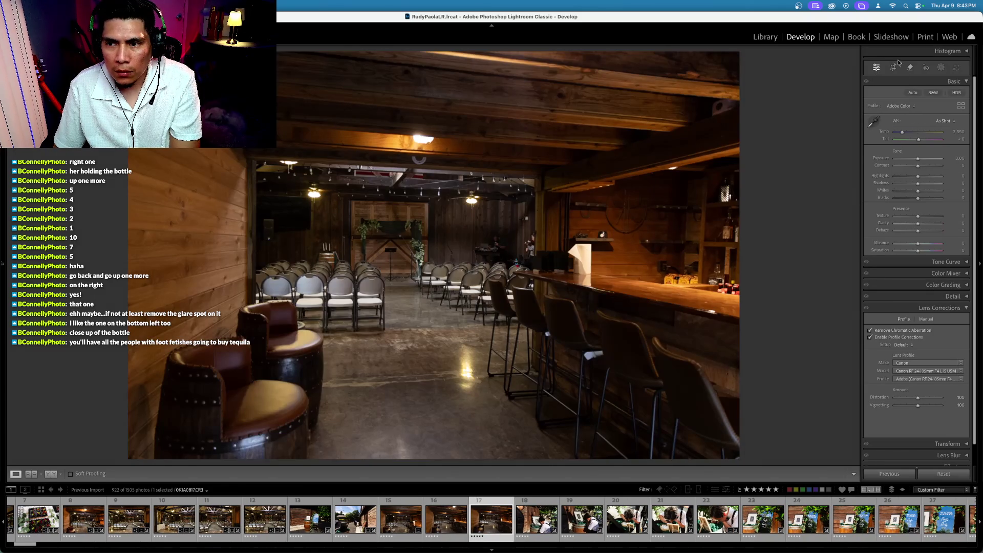
left_click(894, 67)
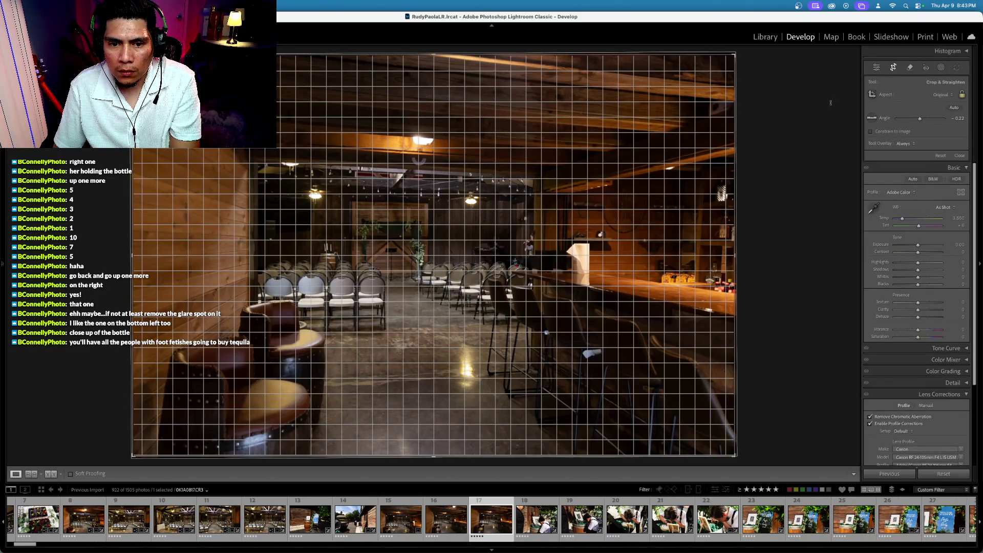
key("Return")
Select photos 15–17 with the ceremony seating photo as source and open Synchronize Settings
left_click(408, 527, "shift")
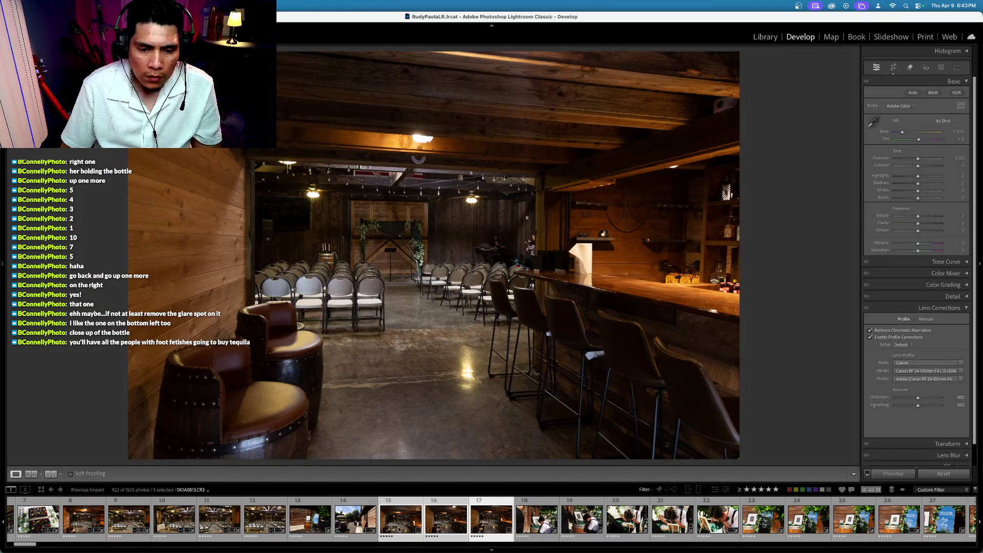
left_click(263, 520, "super")
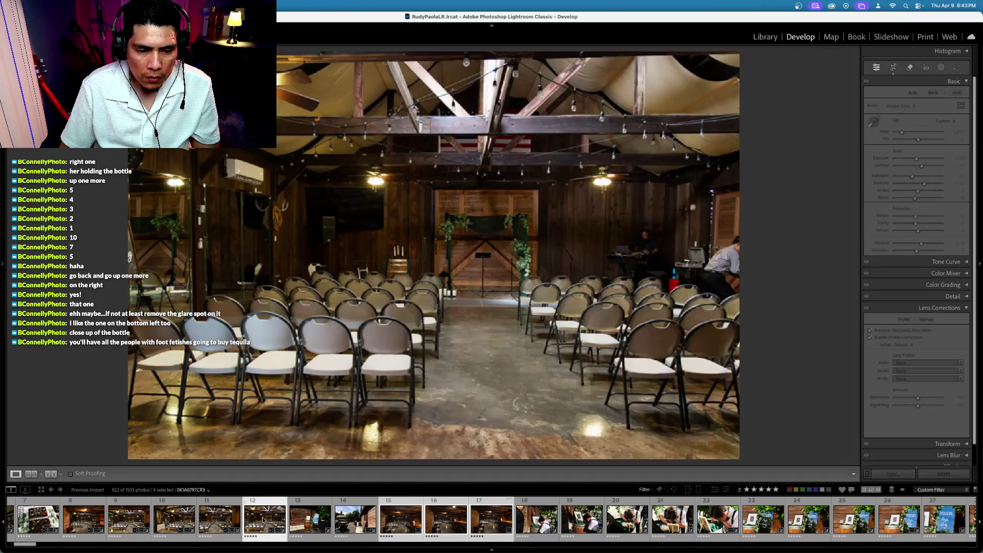
key("super+shift+s")
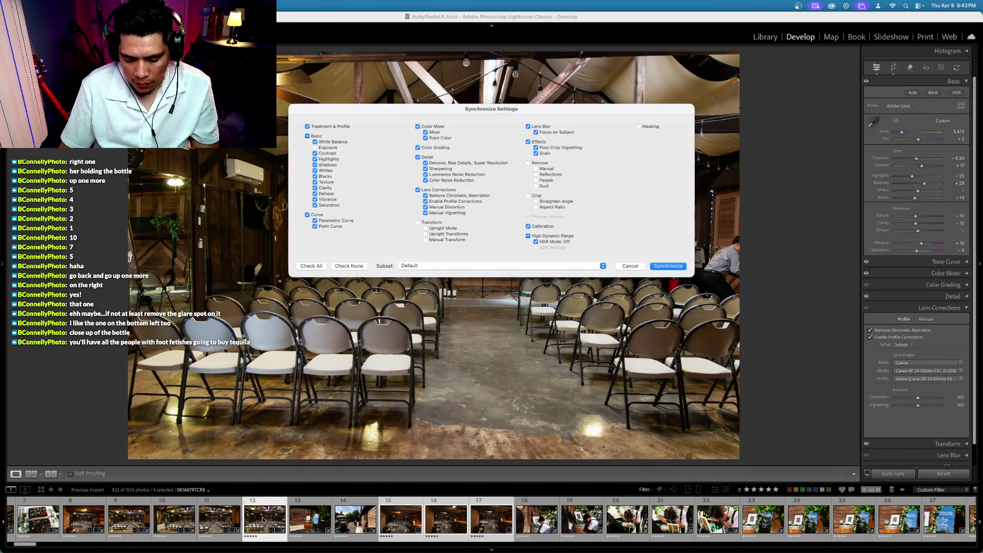
Sync the seating photo's edits (temp 3,472, contrast +17) onto the bar shots and view one
key("Return")
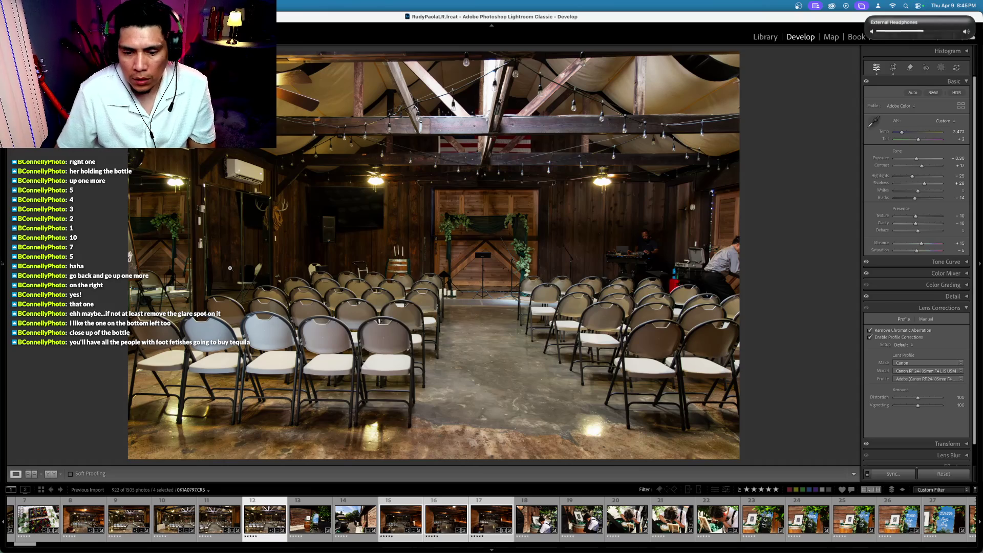
key("super+Right")
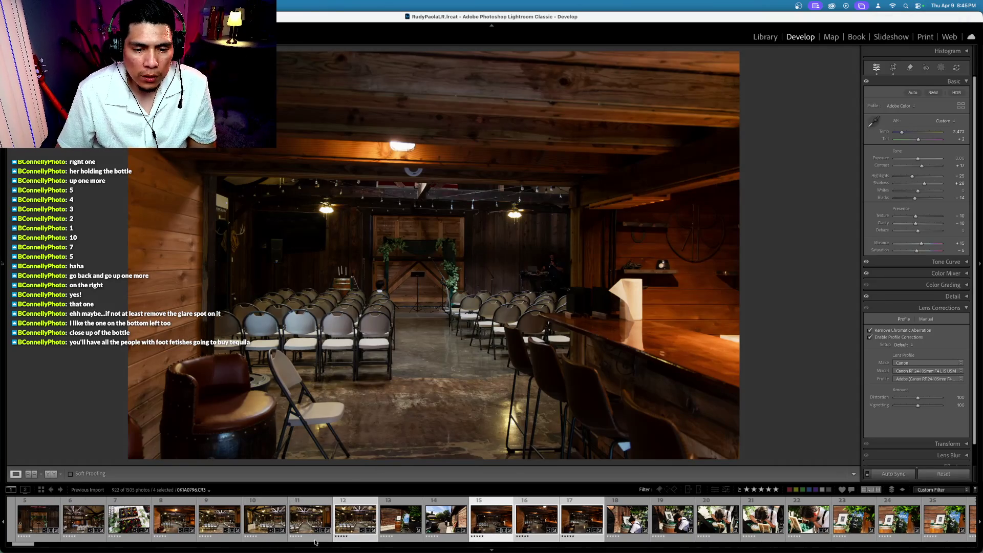
left_click(357, 528, "super")
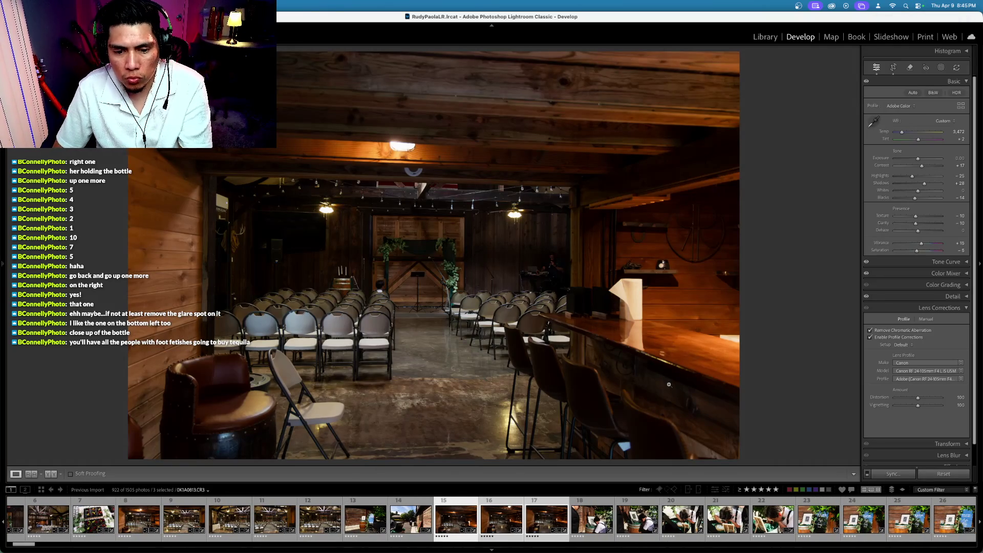
Level the chairs-view photo with the Crop tool's angle
left_click(894, 67)
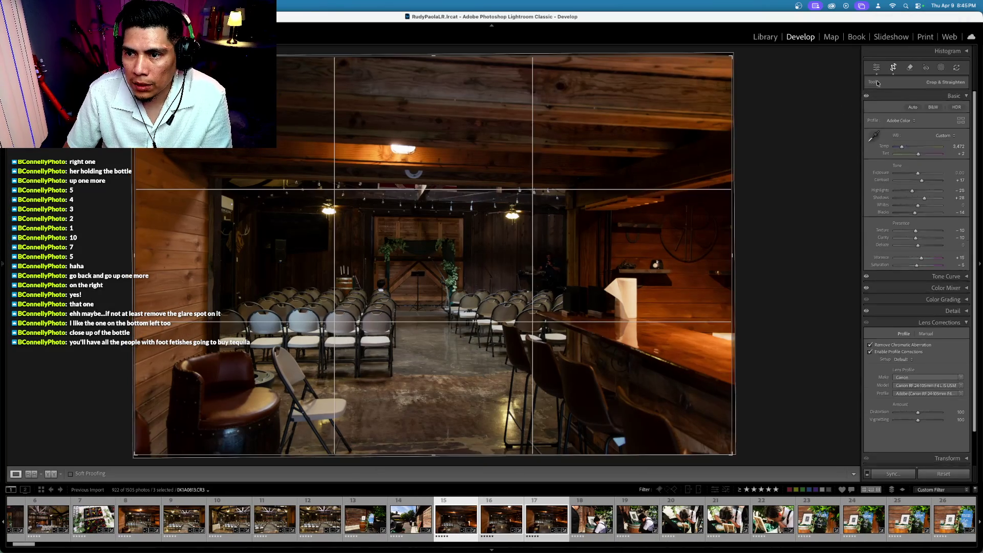
left_click_drag(792, 152, 791, 151)
key("Return")
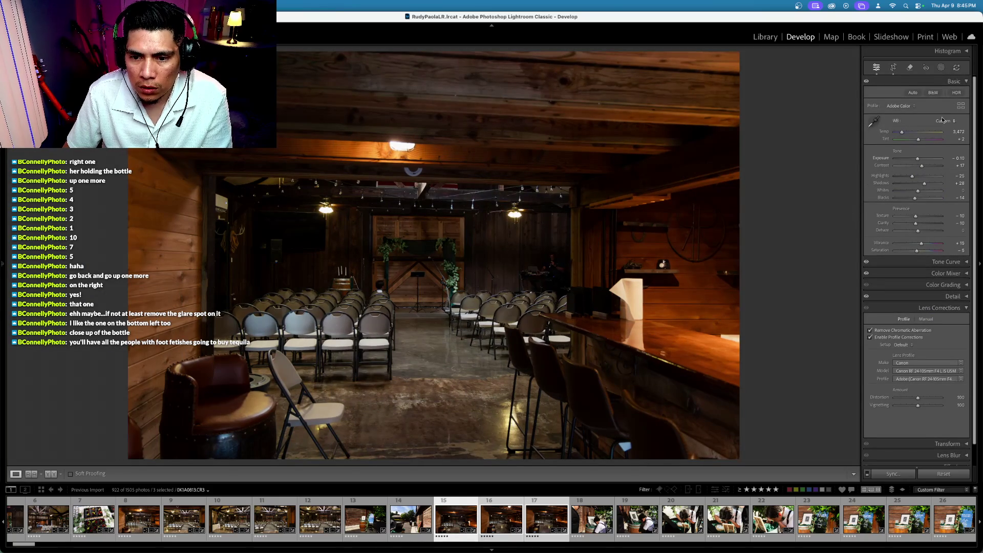
Erase the paper towel and its reflection on the bar with Remove, then go to the bar-scene photo
left_click(910, 67)
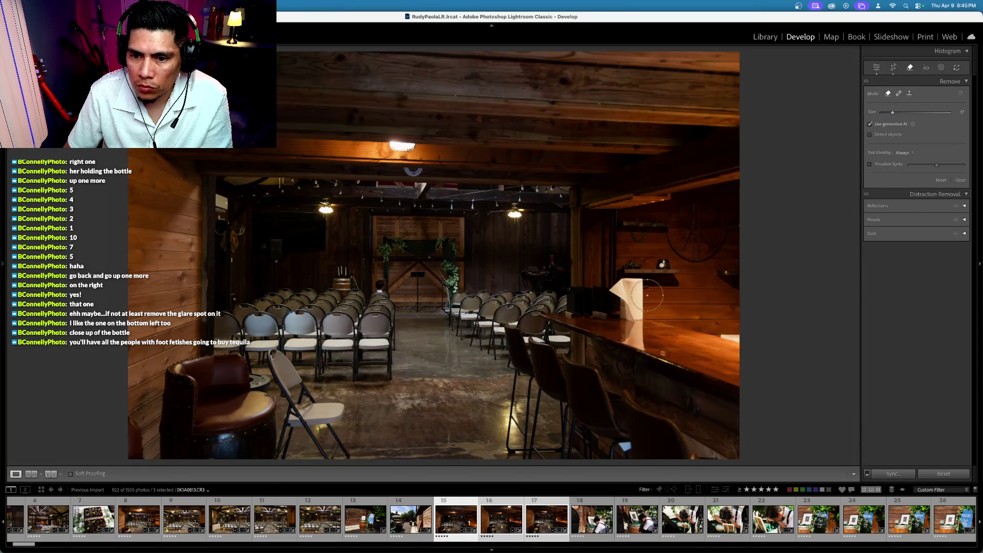
mouse_move(623, 293)
left_mouse_down()
mouse_move(635, 336)
mouse_move(628, 315)
left_mouse_up()
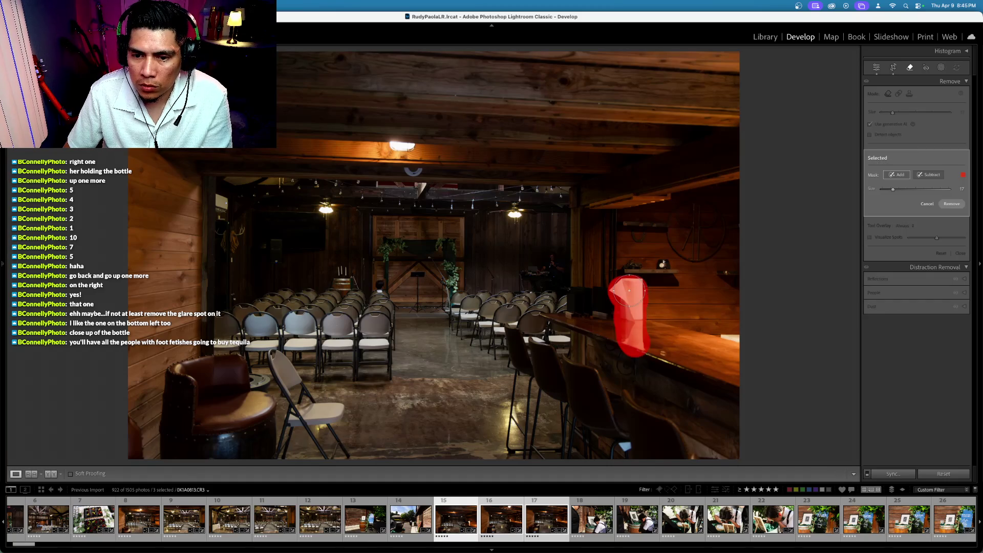
left_click(948, 205)
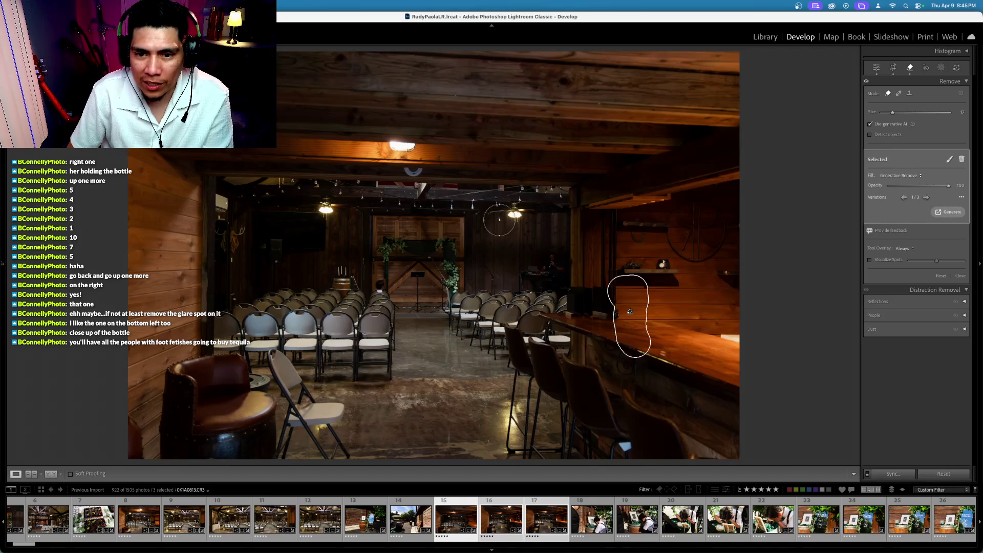
left_click(960, 275)
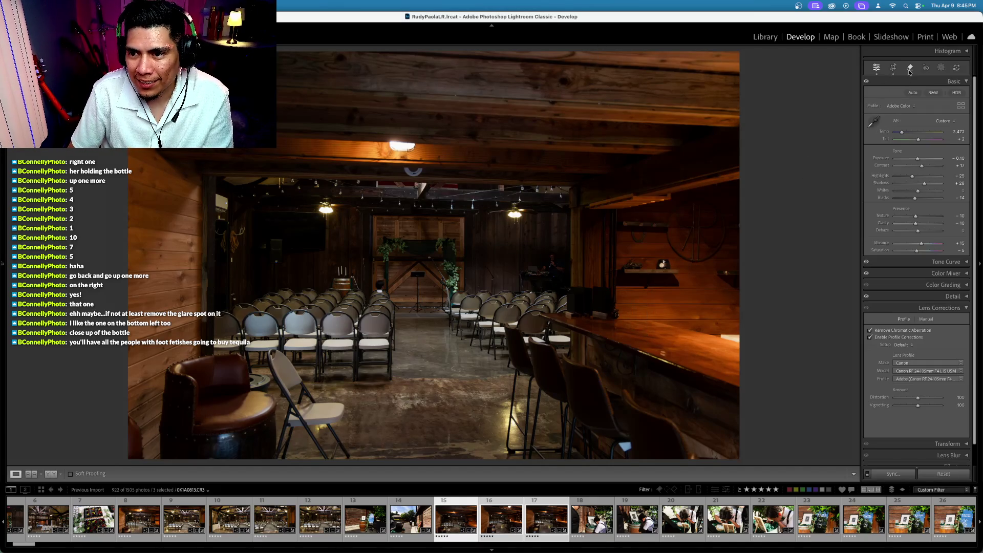
key("Right")
key("Left")
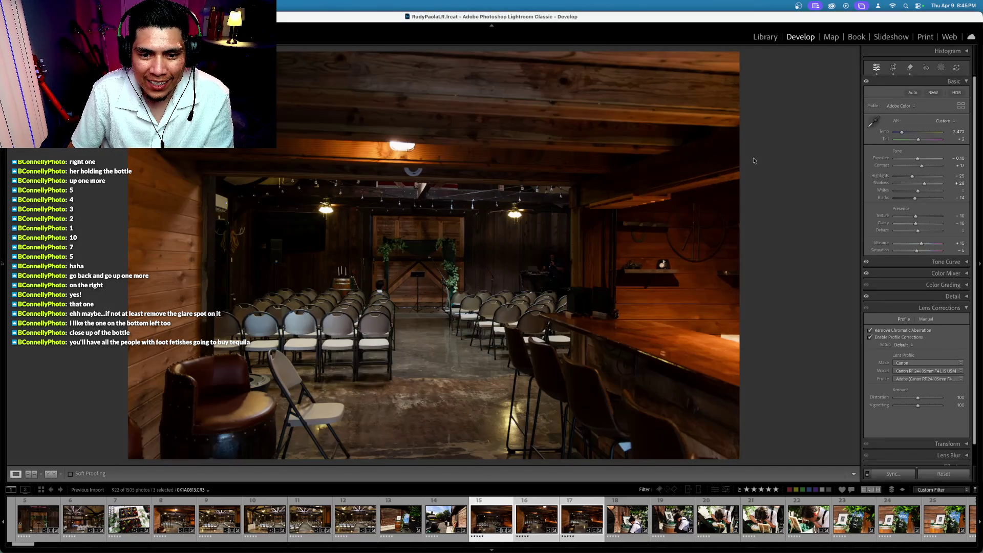
key("Right")
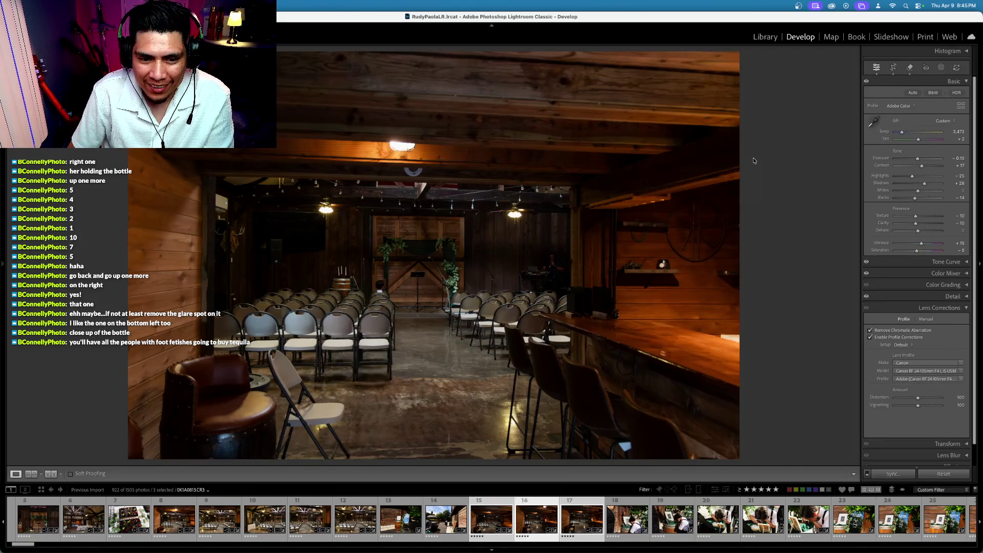
Erase the white glare object on the bar with Remove
left_click(909, 67)
scroll(573, 272, "down", 3)
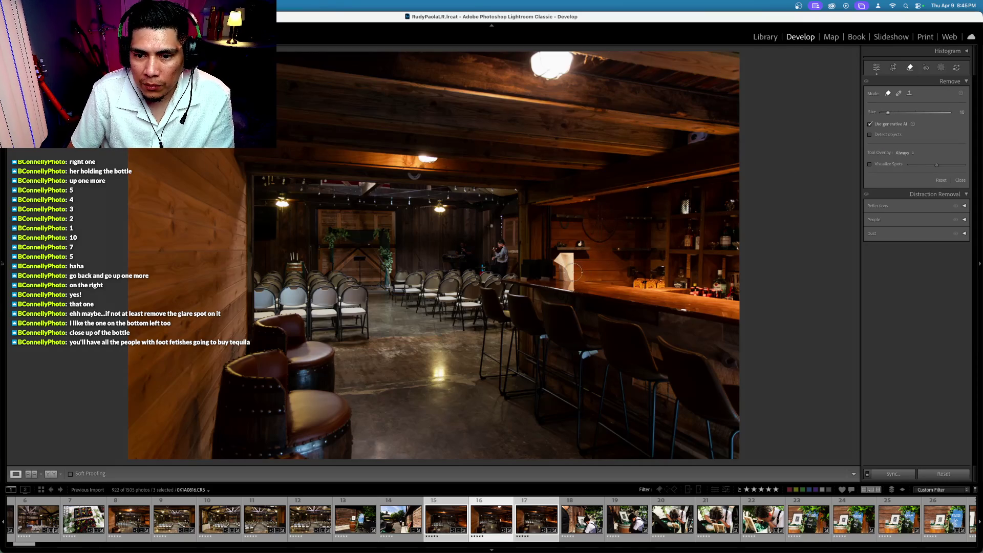
mouse_move(563, 254)
left_mouse_down()
mouse_move(560, 294)
mouse_move(561, 261)
left_mouse_up()
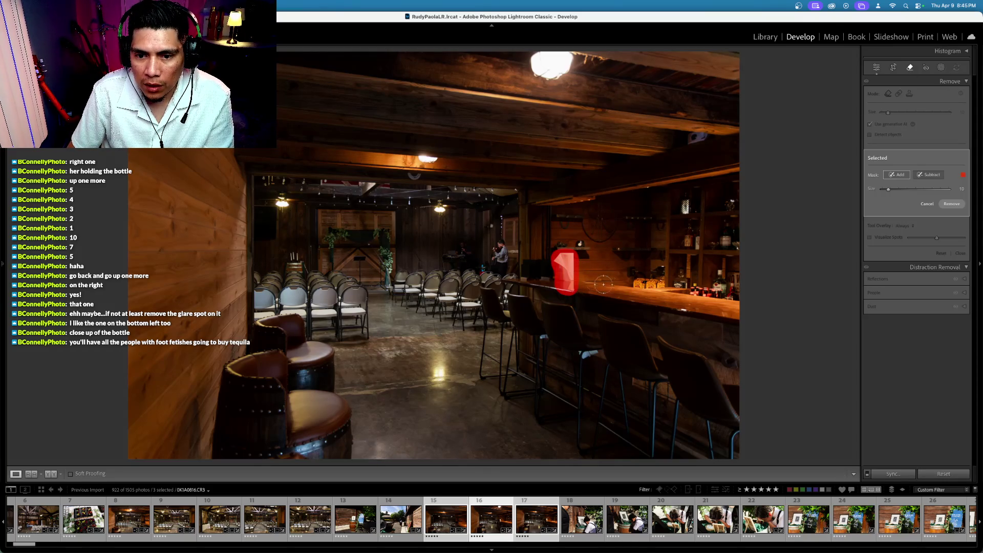
left_click(948, 203)
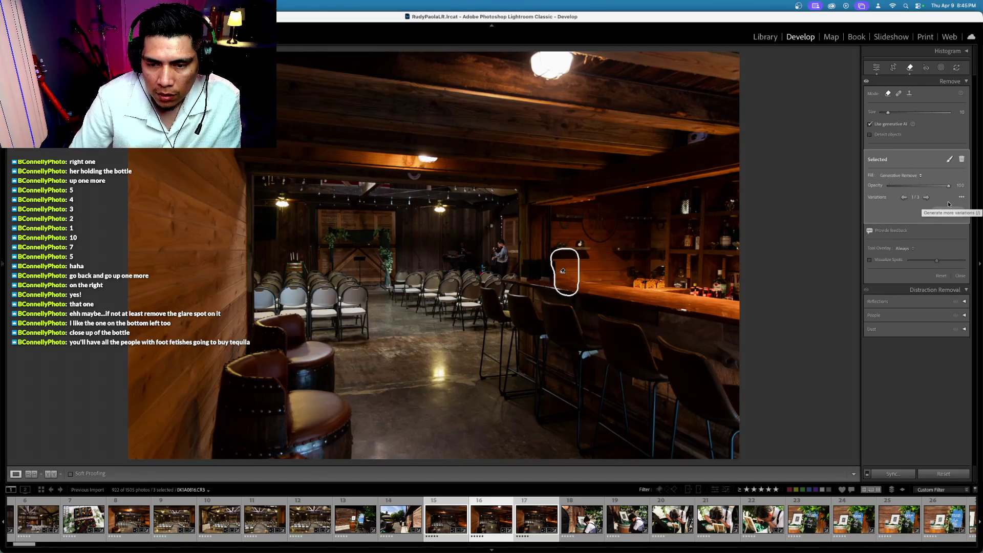
left_click(910, 67)
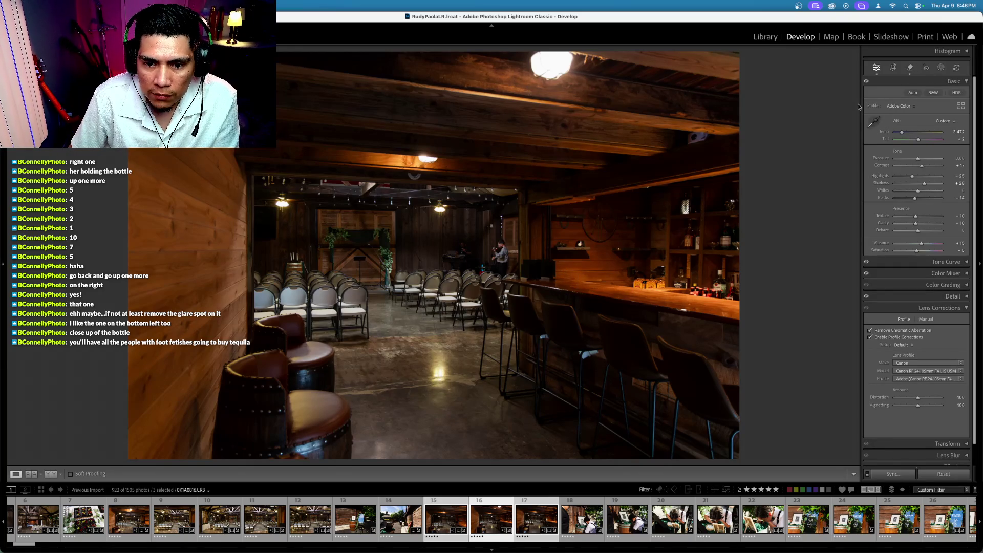
Erase the person standing at the back with a smaller Remove brush
left_click(910, 67)
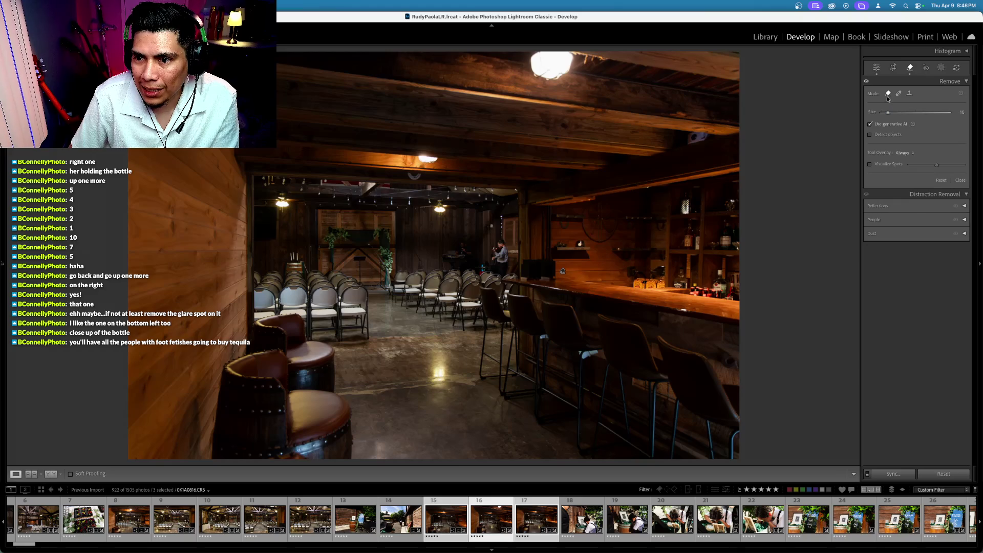
key("bracketleft")
mouse_move(500, 244)
left_mouse_down()
mouse_move(498, 266)
mouse_move(507, 263)
mouse_move(499, 243)
mouse_move(483, 267)
left_mouse_up()
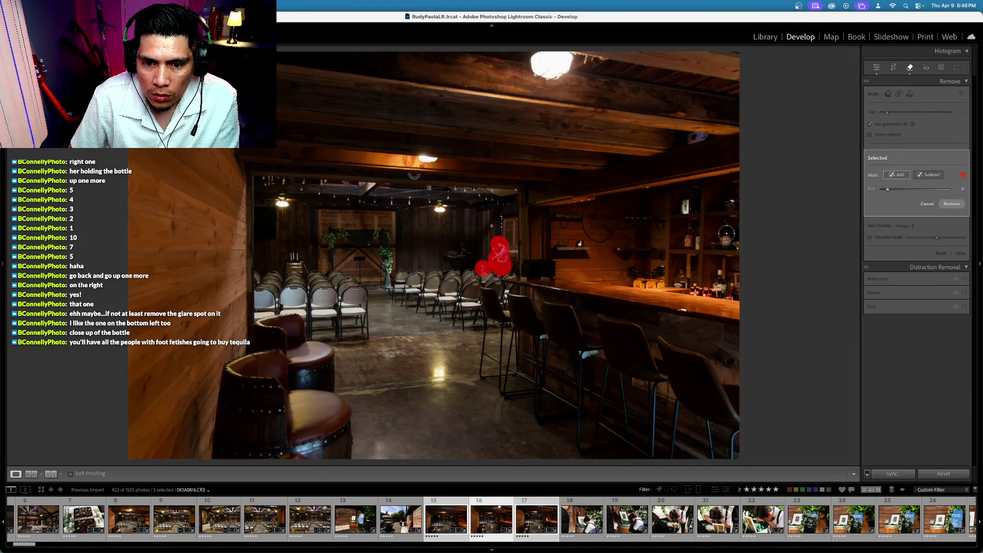
left_click(952, 204)
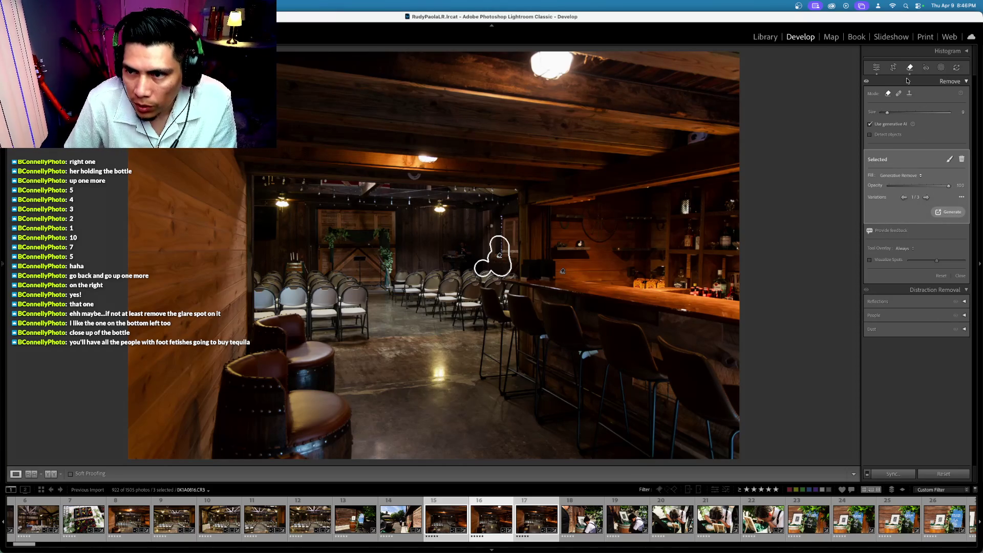
left_click(909, 68)
Erase the leftover spot near the back wall and compare with the original
left_click(909, 68)
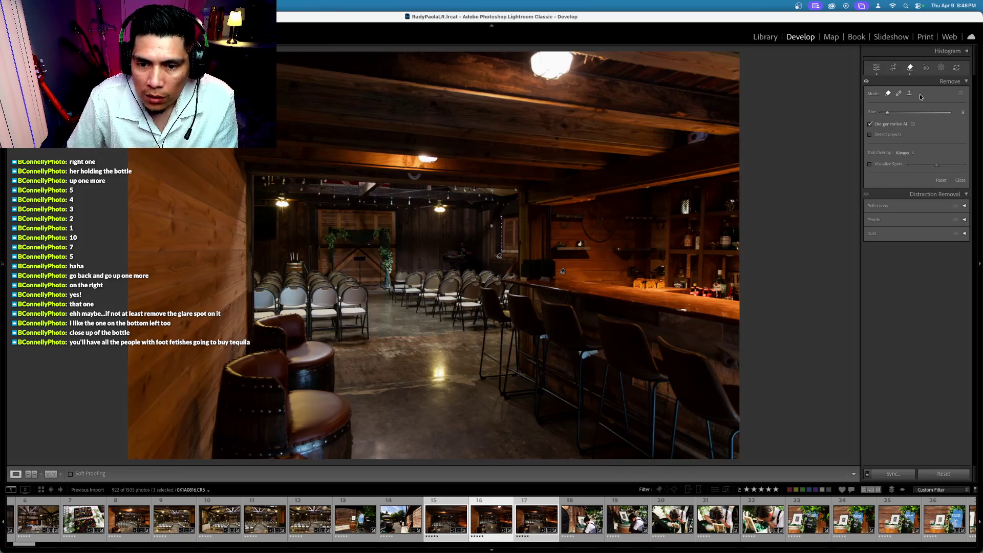
scroll(464, 252, "down", 1)
mouse_move(467, 259)
left_mouse_down()
mouse_move(444, 258)
mouse_move(461, 250)
left_mouse_up()
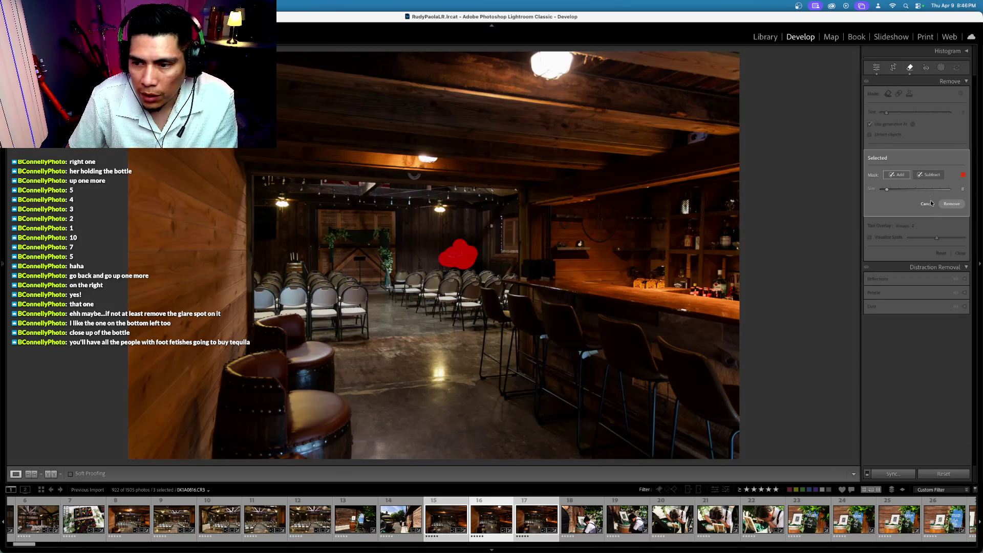
left_click(951, 203)
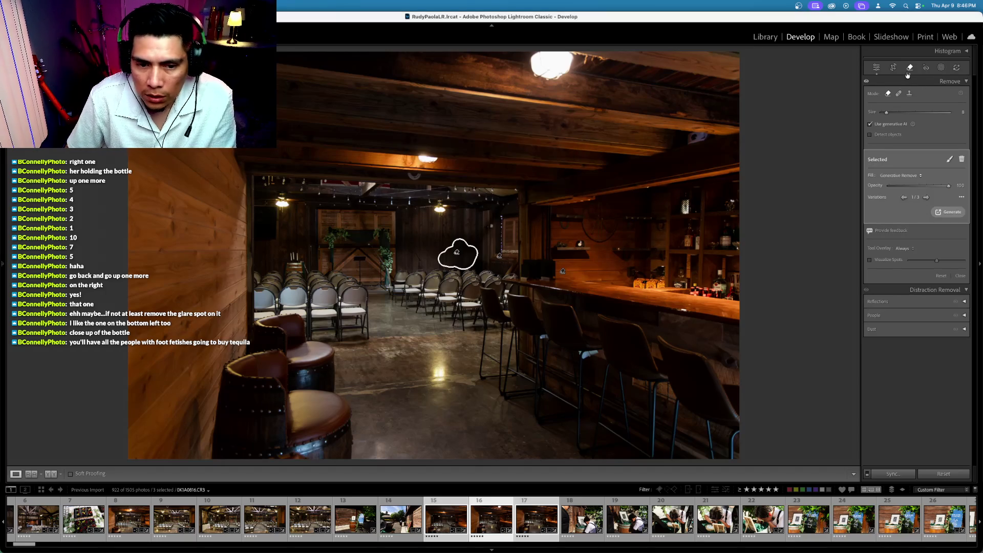
left_click(908, 73)
key("backslash")
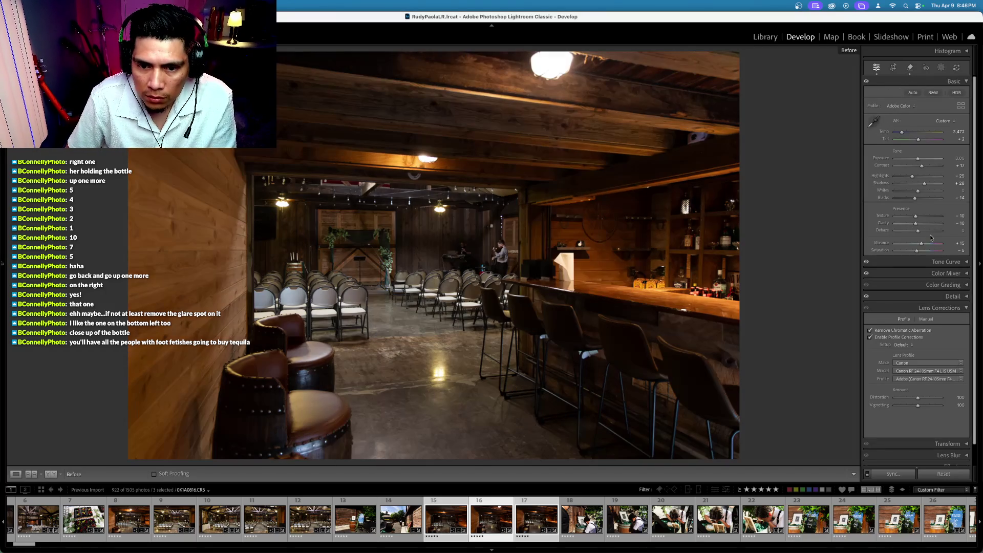
Give the bar-scene photo a red label, apply Vertical Upright, and straighten it to 0.11°
key("backslash")
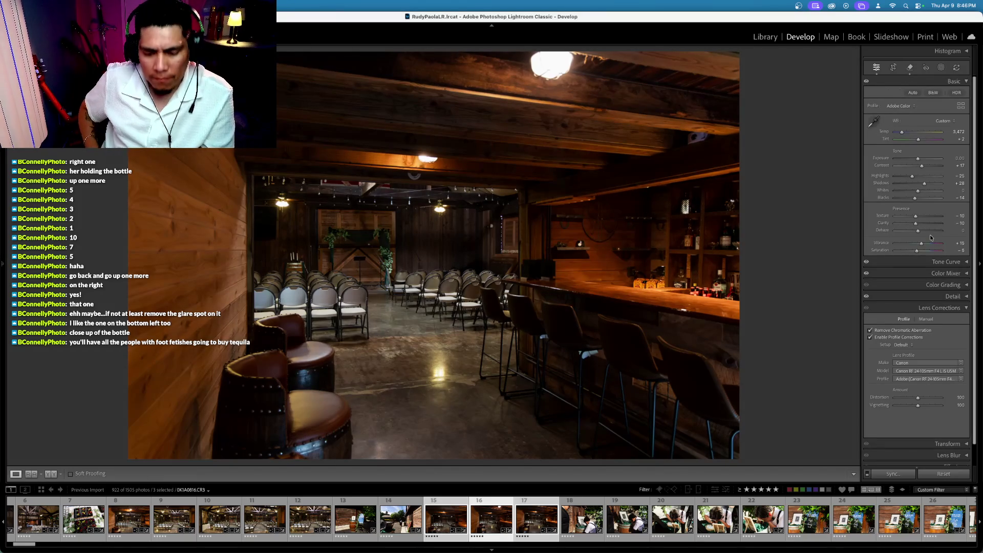
key("6")
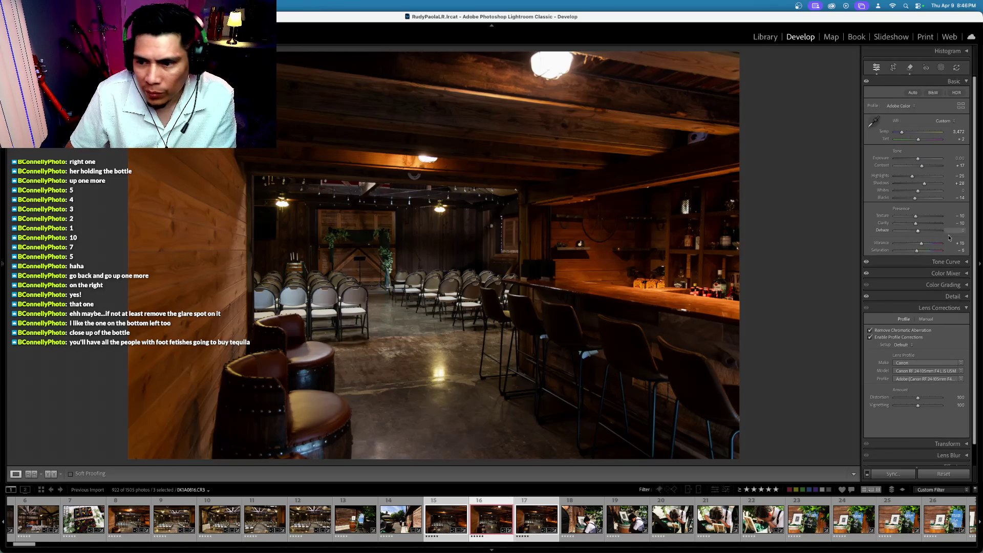
left_click(949, 308)
left_click(956, 319)
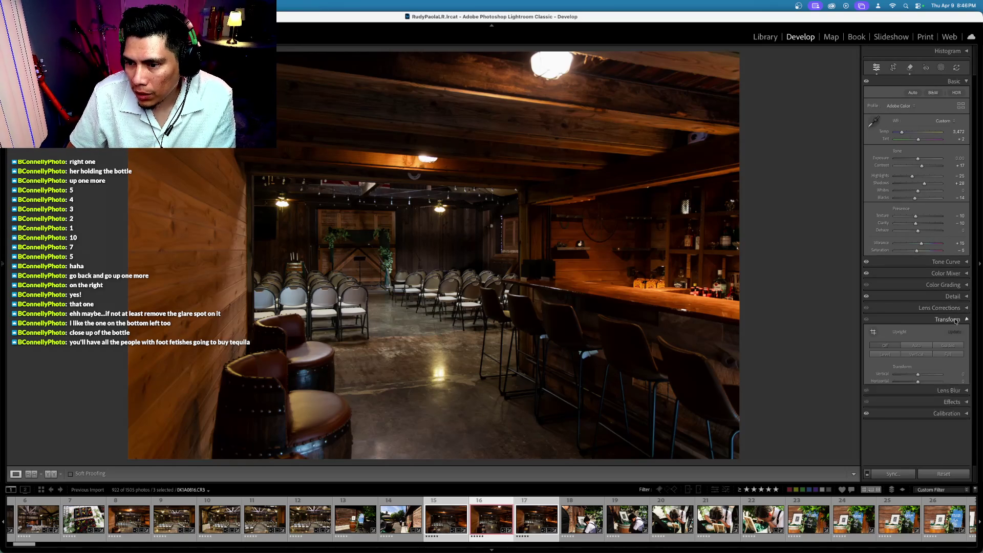
left_click(912, 355)
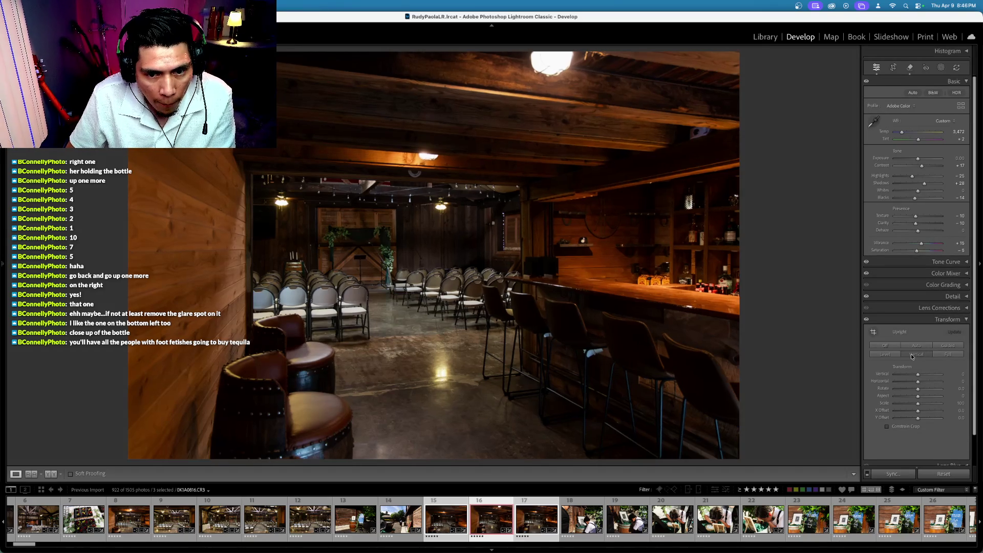
left_click(893, 67)
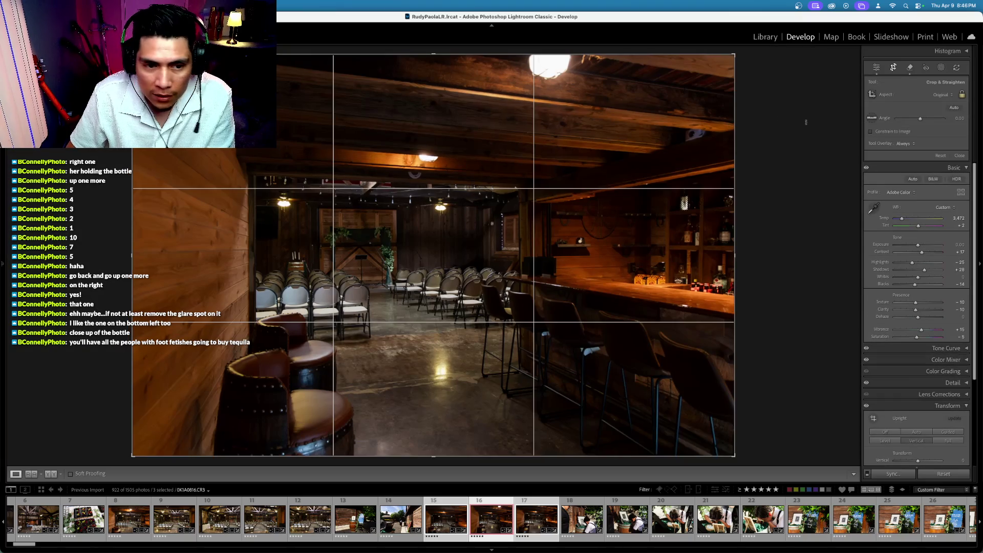
left_click_drag(806, 122, 805, 123)
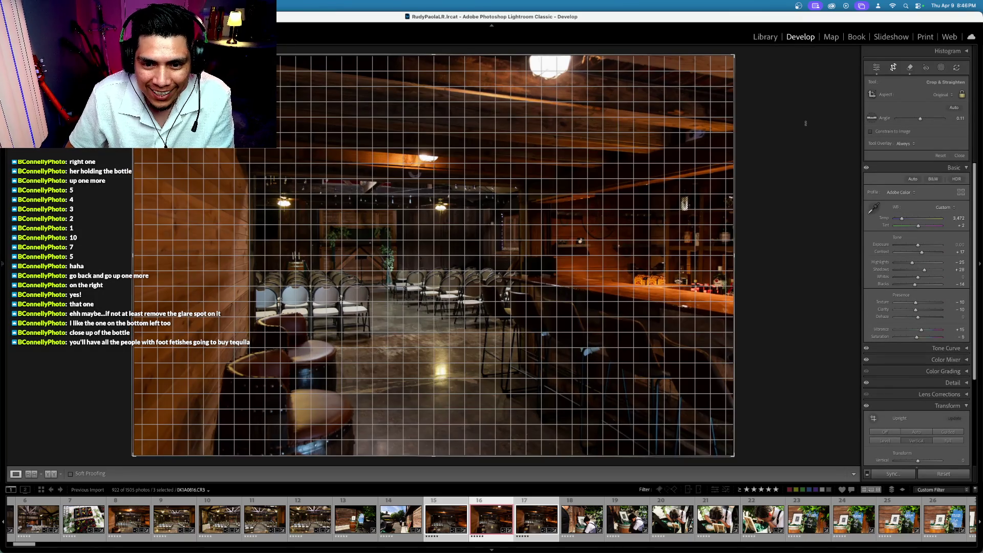
key("Return")
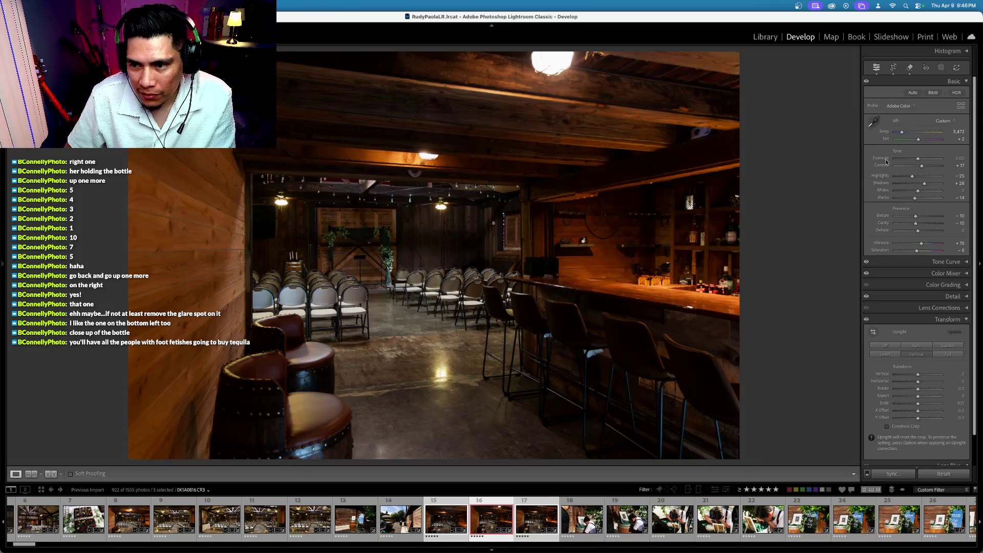
Undo trial Exposure/Highlights changes and select only bar photo 0K1A0817
key("minus")
double_click(879, 176)
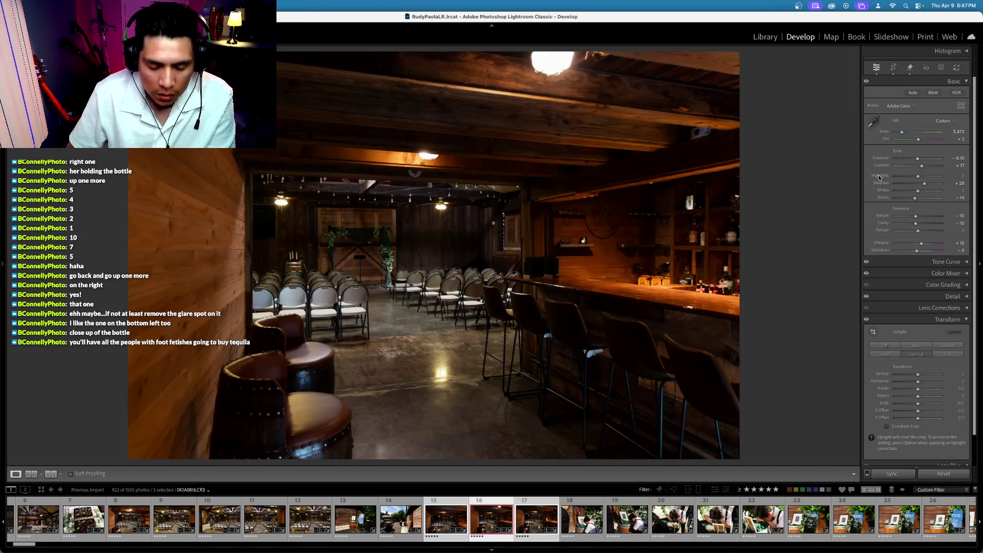
key("super+z")
key("super+z")
key("backslash")
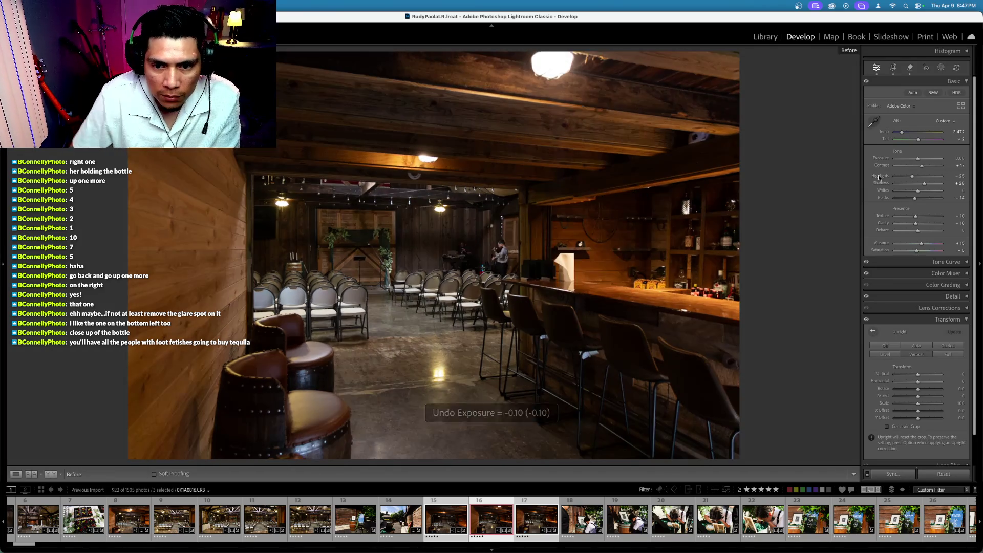
key("backslash")
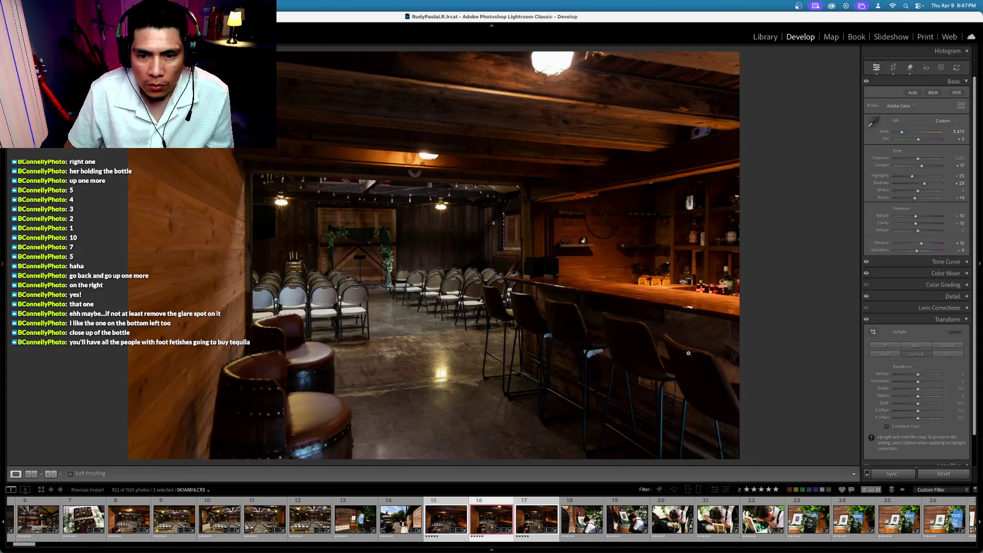
left_click(452, 521, "super")
left_click(504, 520)
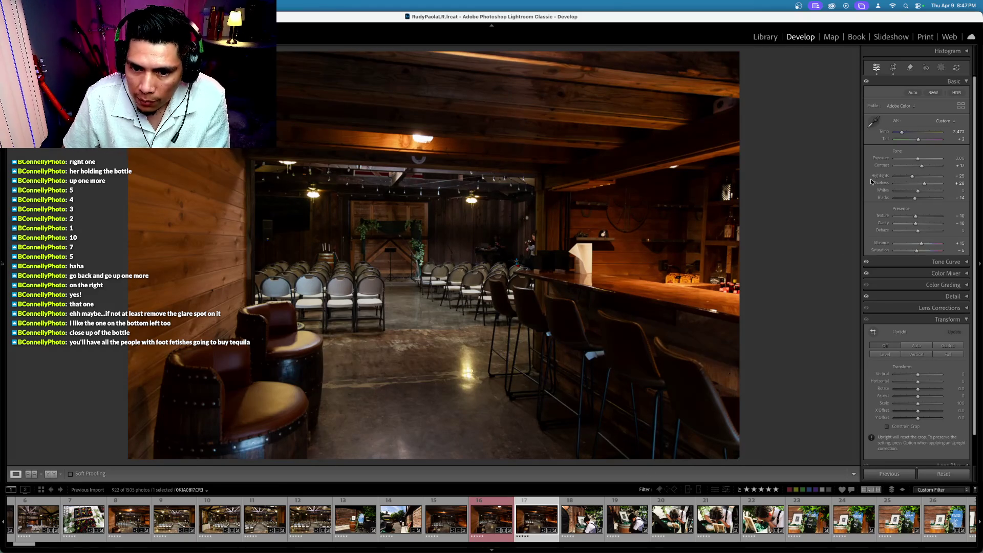
Erase the white bottle on the bar with Remove
left_click(893, 67)
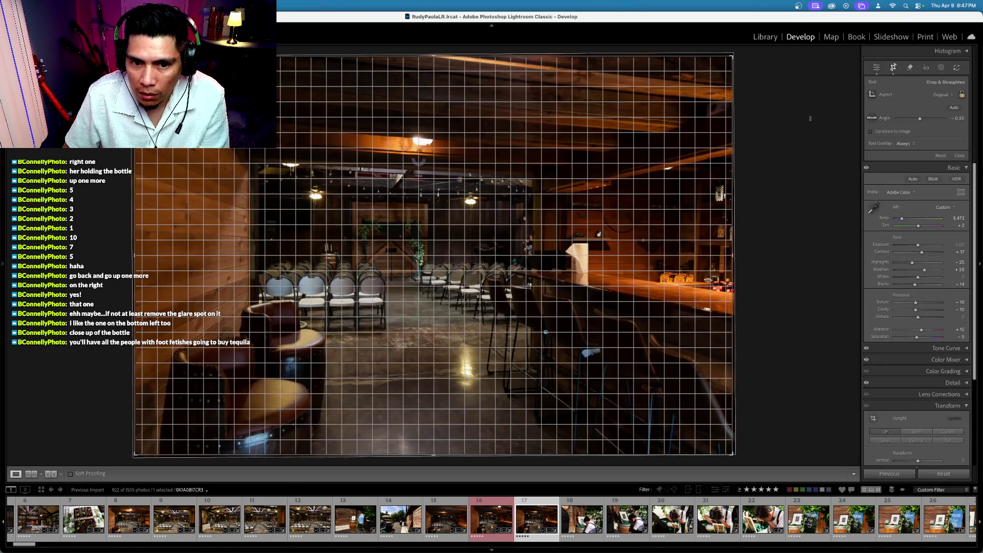
key("Escape")
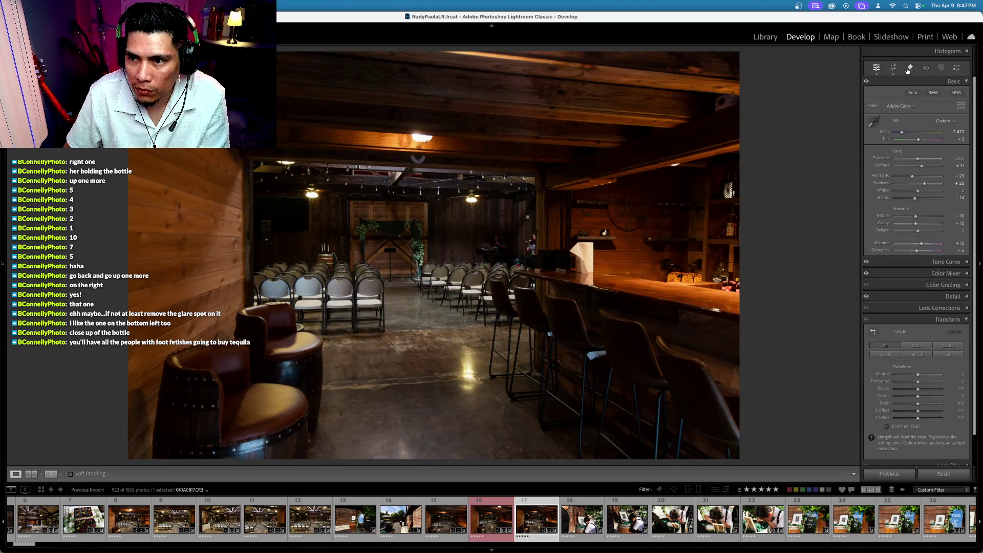
left_click(909, 67)
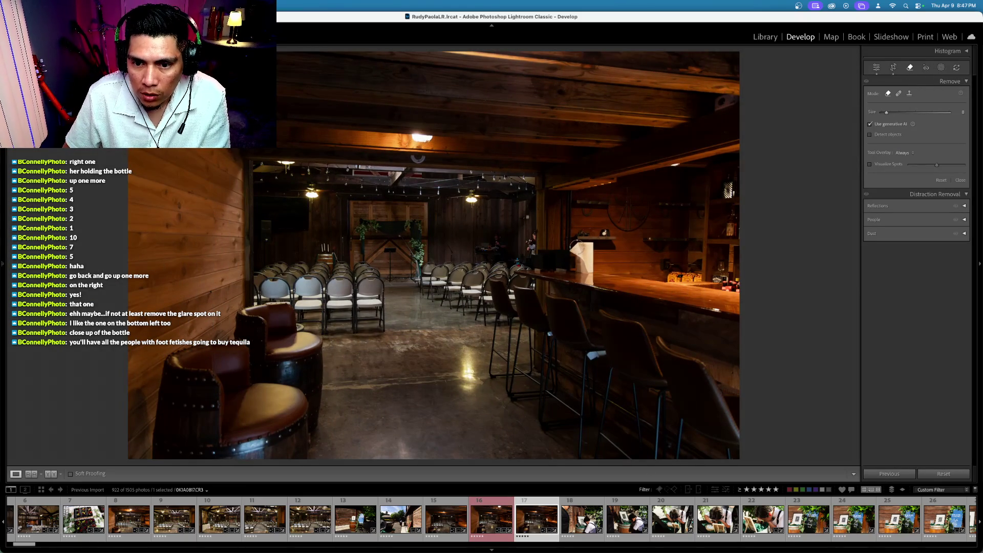
mouse_move(580, 248)
left_mouse_down()
mouse_move(593, 257)
mouse_move(589, 282)
mouse_move(569, 254)
mouse_move(579, 281)
left_mouse_up()
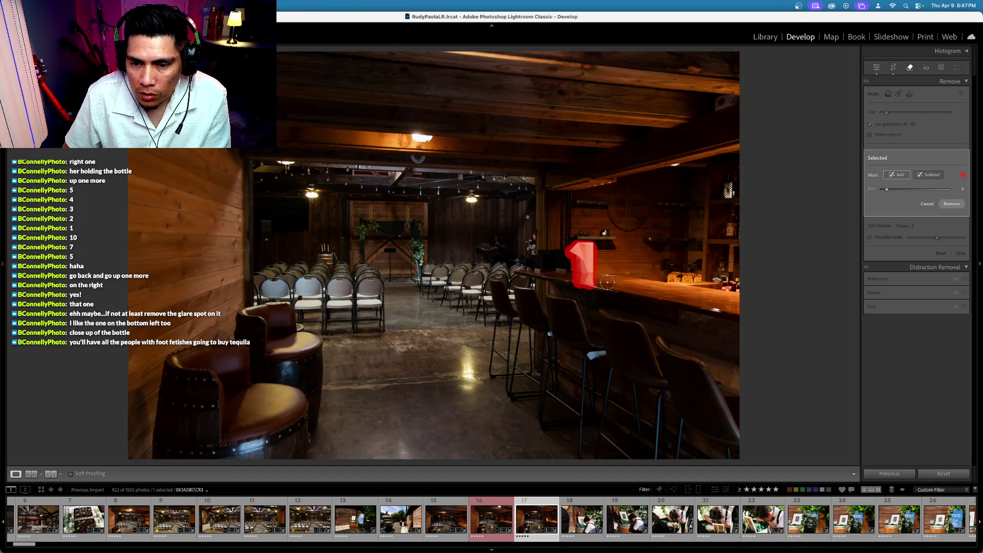
left_click(951, 204)
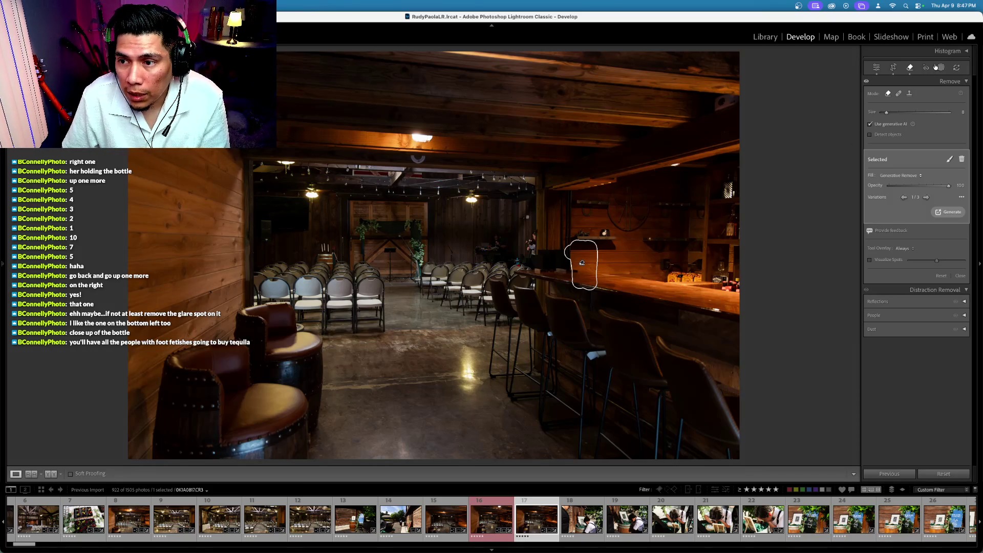
Erase the figure behind the chairs, cancel the accidental Remove Photo prompt, and go to the next photo
left_click_drag(534, 233, 531, 251)
left_click(530, 249)
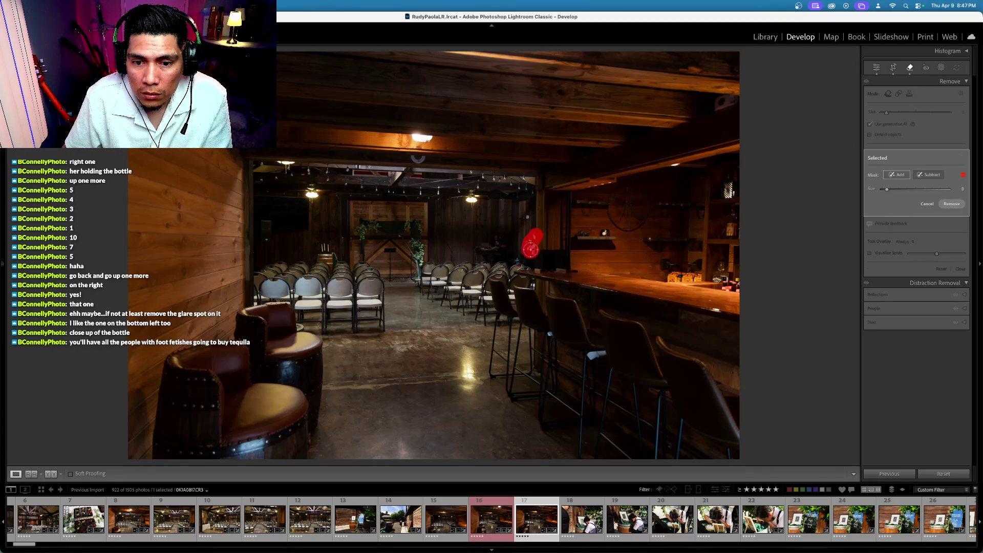
mouse_move(517, 261)
left_mouse_down()
mouse_move(497, 238)
mouse_move(478, 252)
mouse_move(495, 255)
mouse_move(490, 244)
left_mouse_up()
left_click(950, 205)
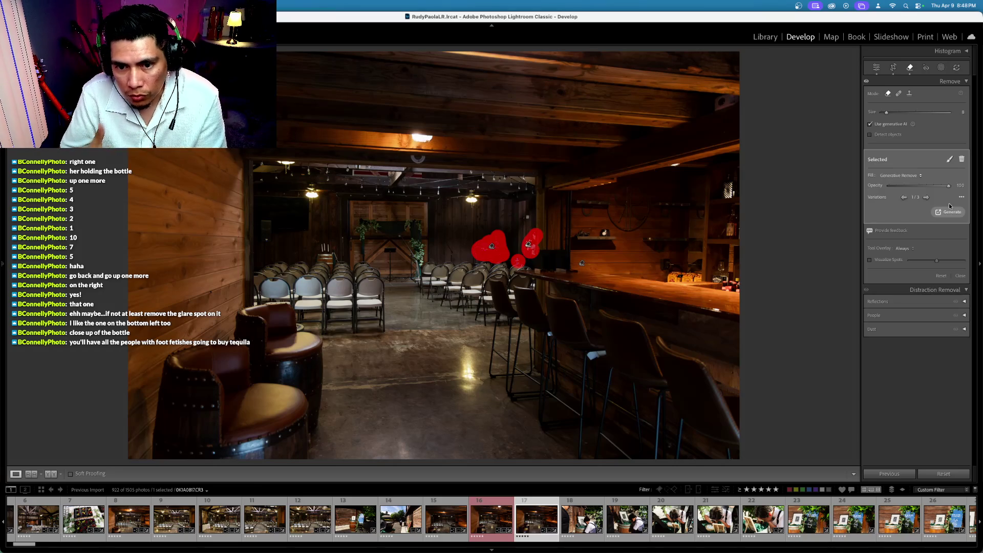
left_click(910, 67)
key("BackSpace")
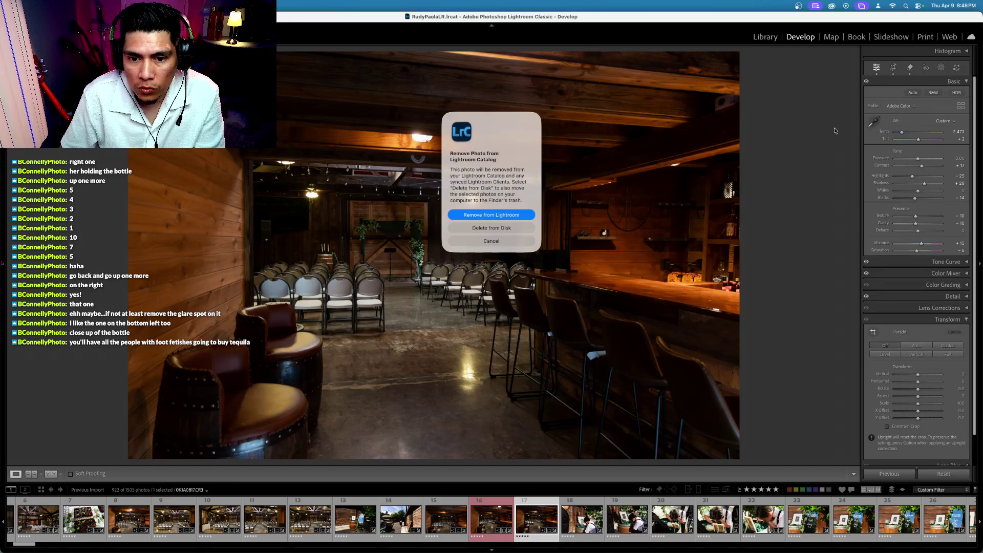
left_click(504, 243)
key("Right")
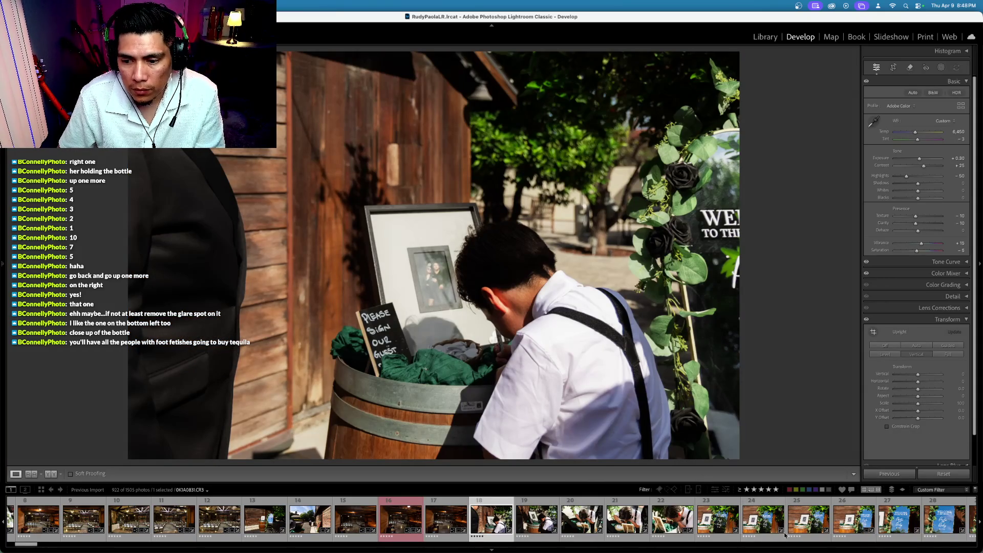
Open seated-guests photo 179 from the filmstrip and add the first-dance photo to the selection
scroll(789, 526, "down", 5)
scroll(789, 526, "down", 10)
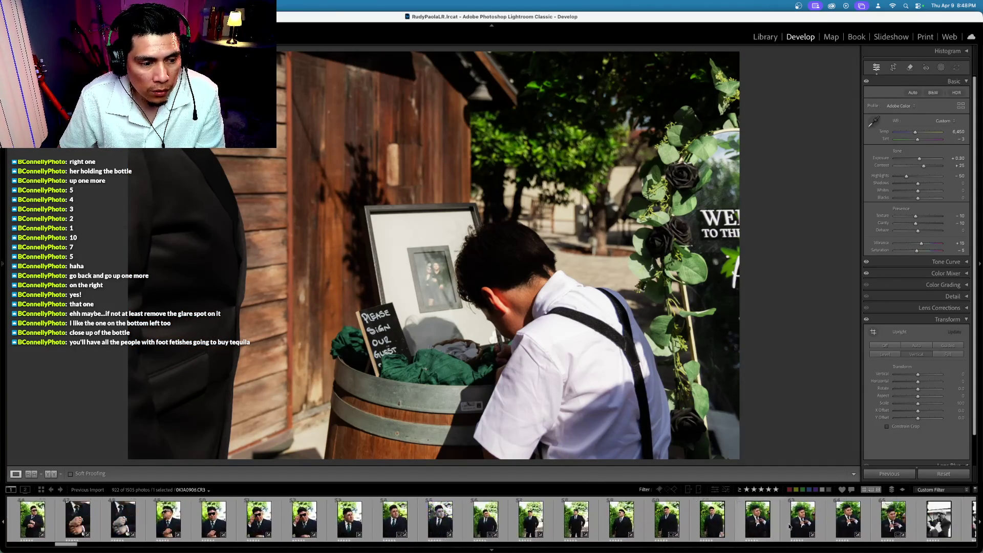
scroll(789, 526, "down", 10)
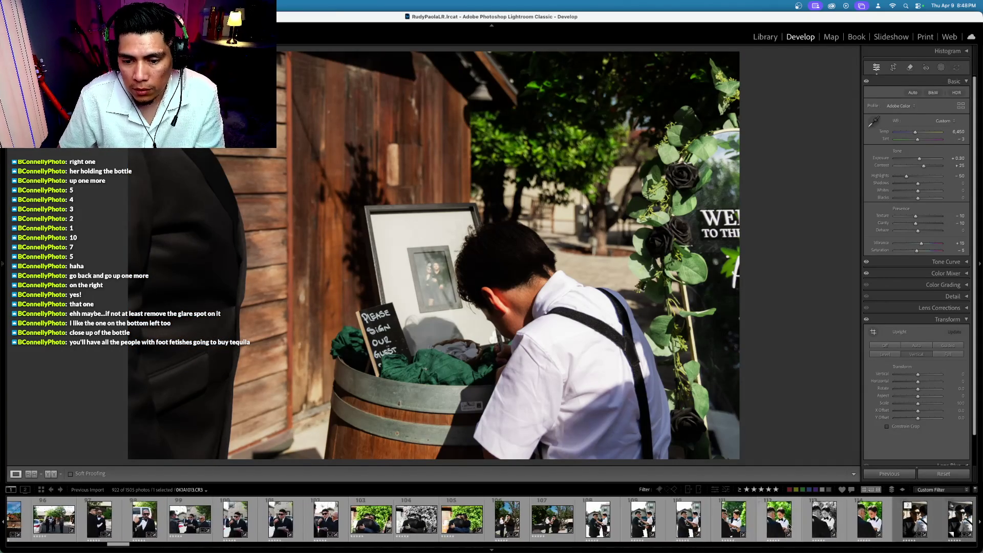
scroll(789, 526, "down", 10)
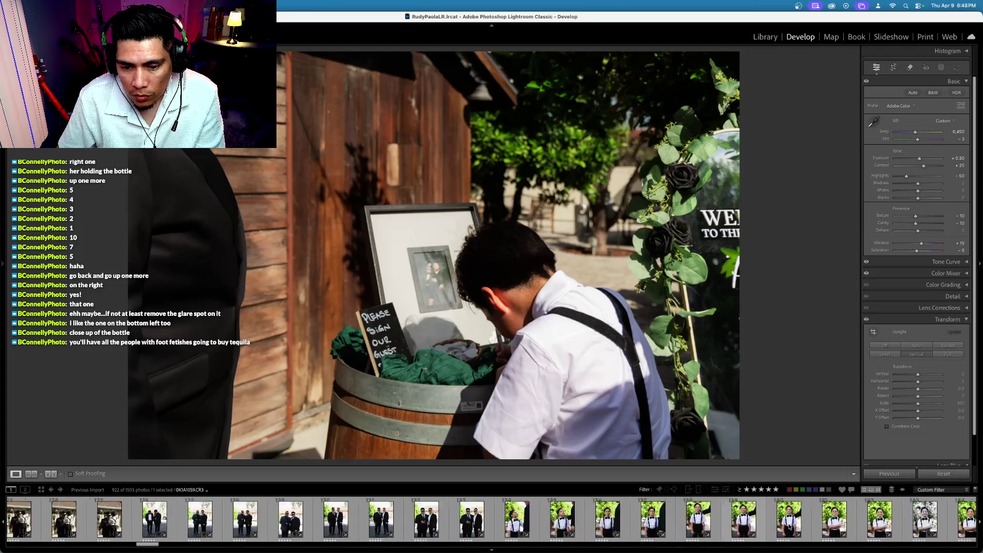
scroll(788, 526, "down", 6)
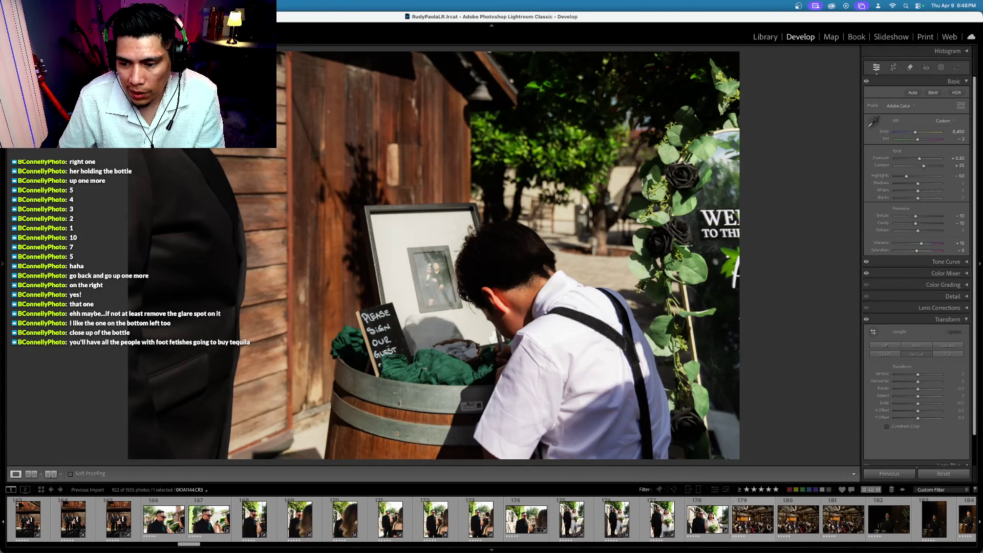
left_click(753, 519)
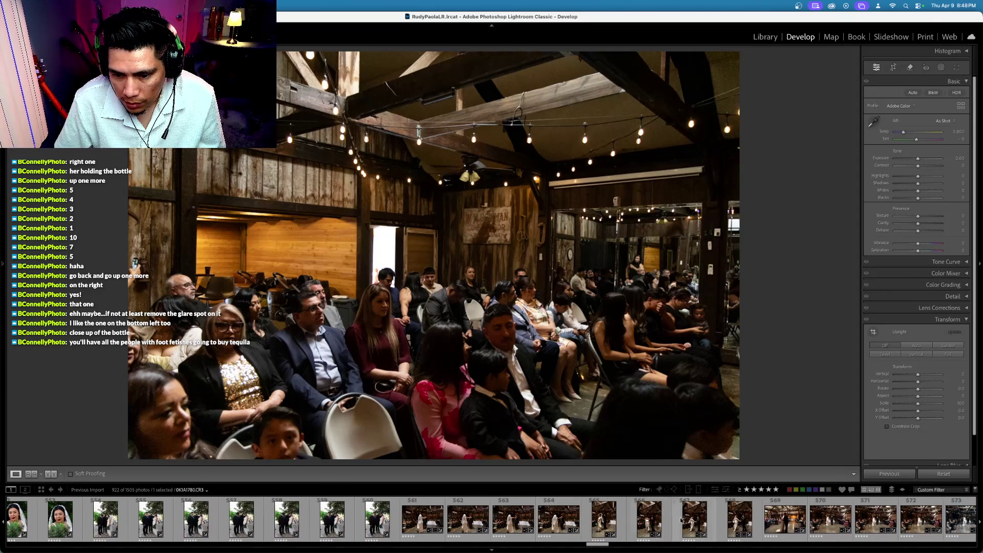
left_click(422, 521)
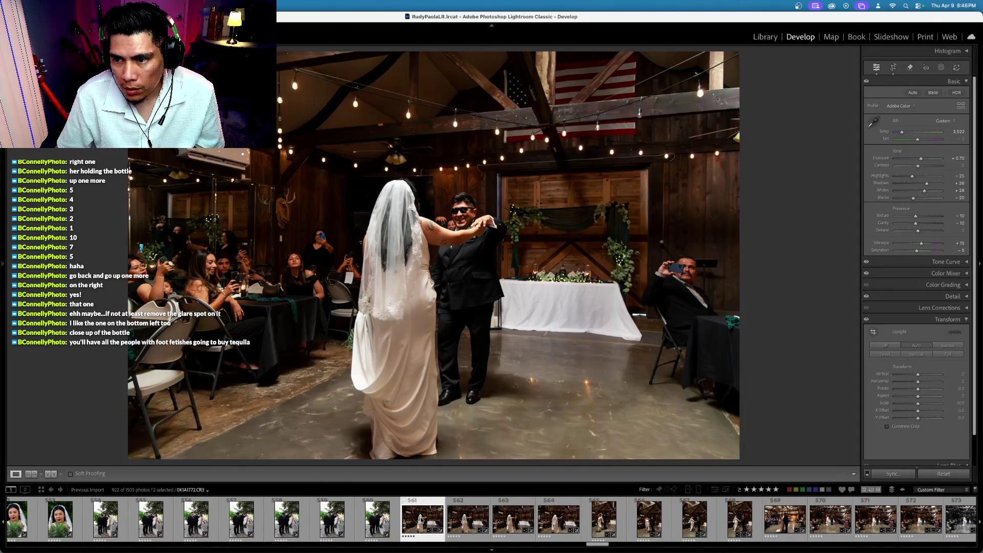
Synchronize the first-dance photo's colour and tone settings onto the seated-guests photo
key("super+shift+s")
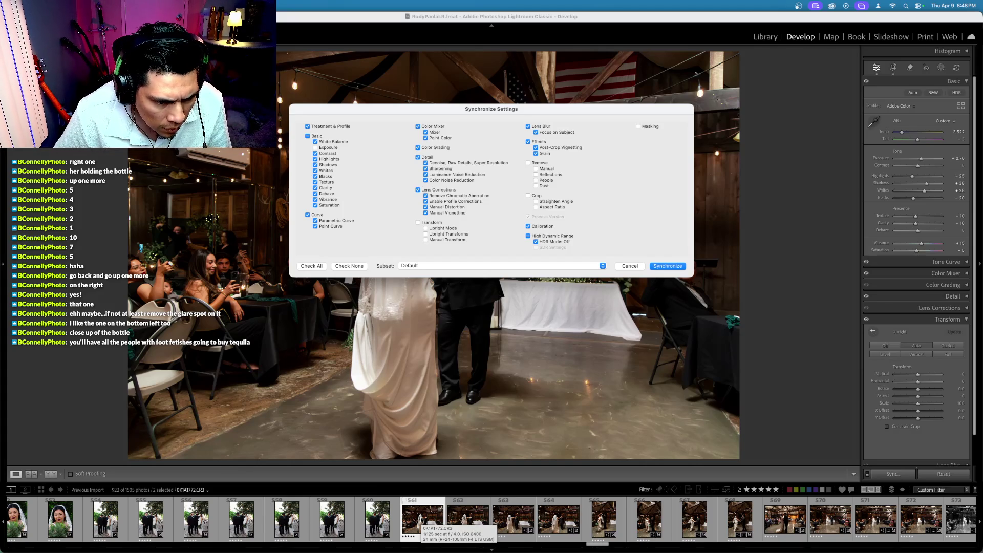
key("Return")
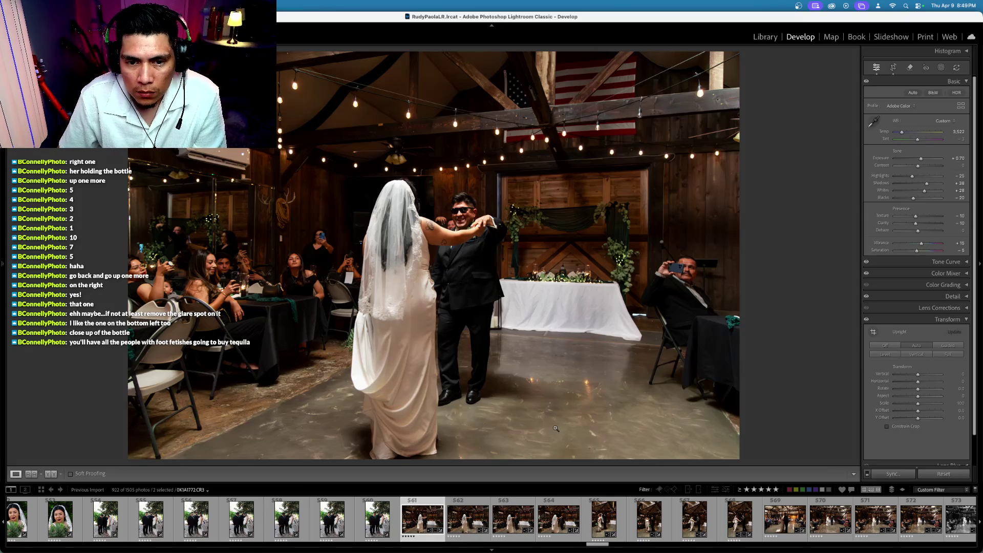
key("super+z")
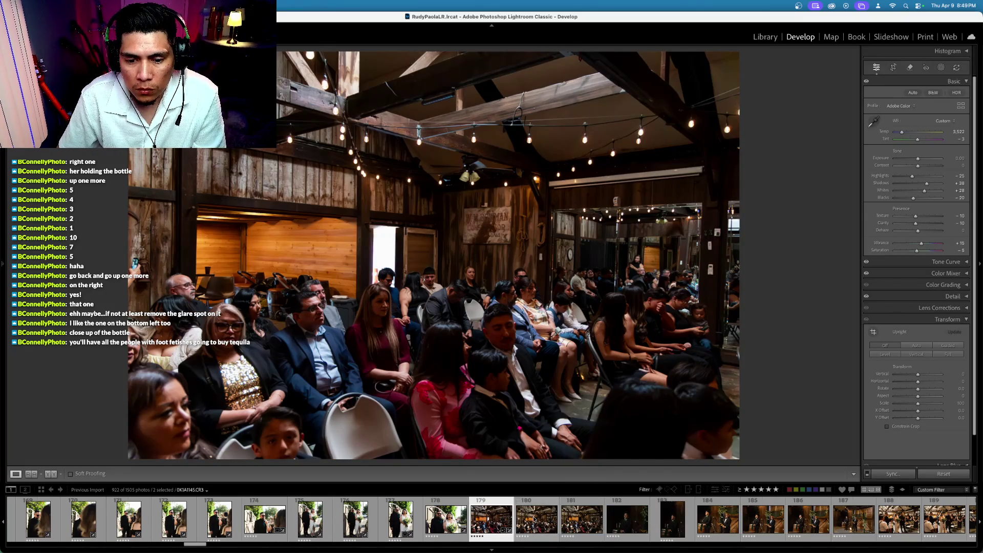
Warm the seated guests photo's white balance to Temp 3,772 and check its crop and straightening
left_click(491, 519)
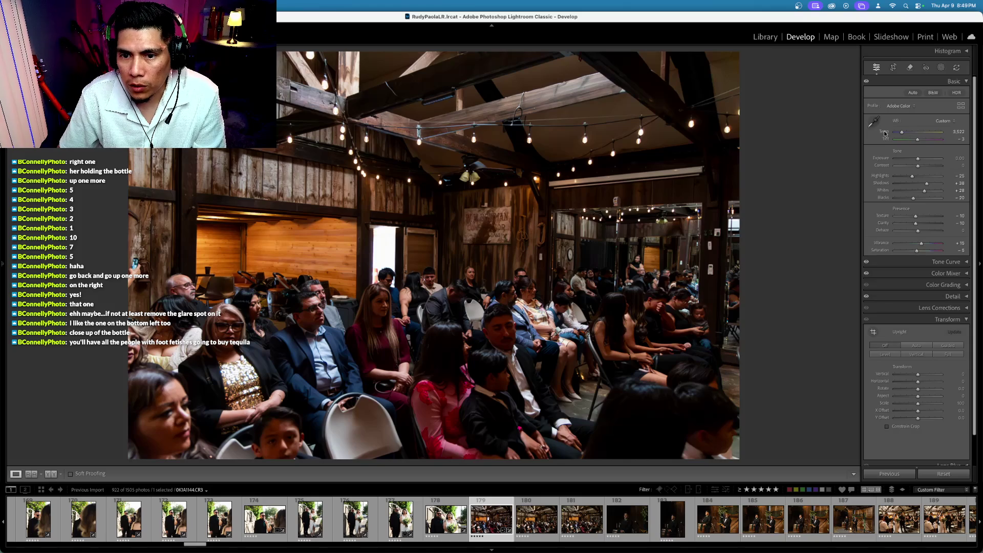
key("equal")
key("equal")
key("equal")
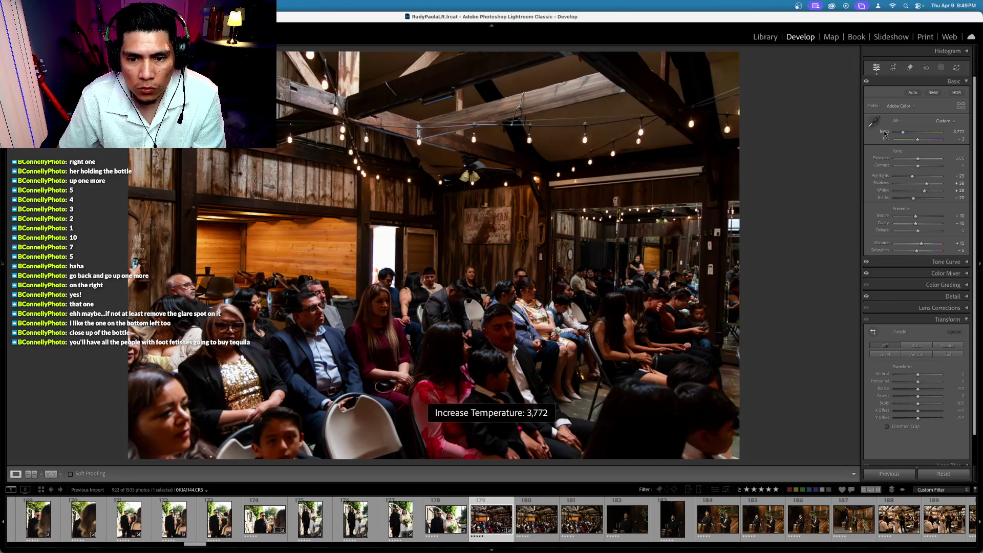
scroll(884, 134, "down", 1)
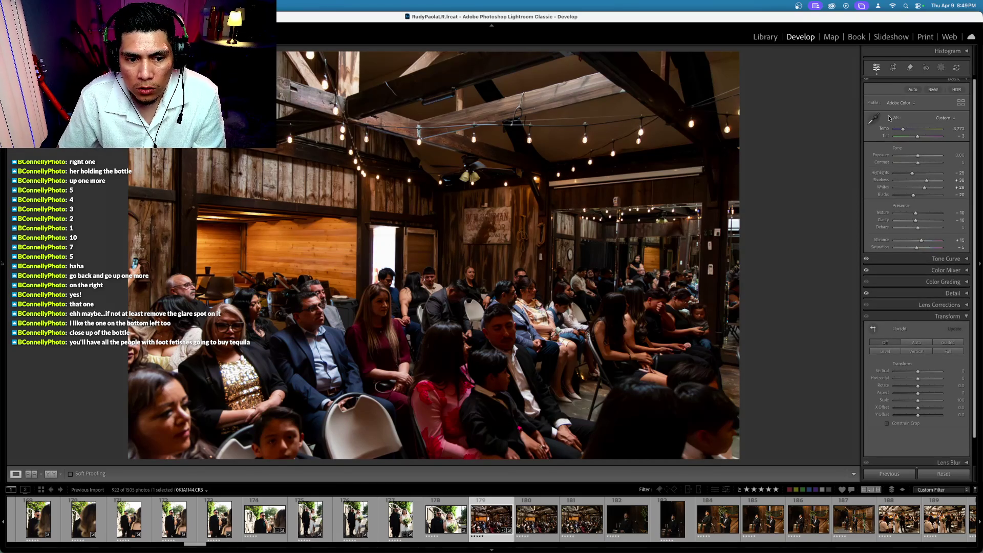
left_click(893, 68)
left_click(893, 68)
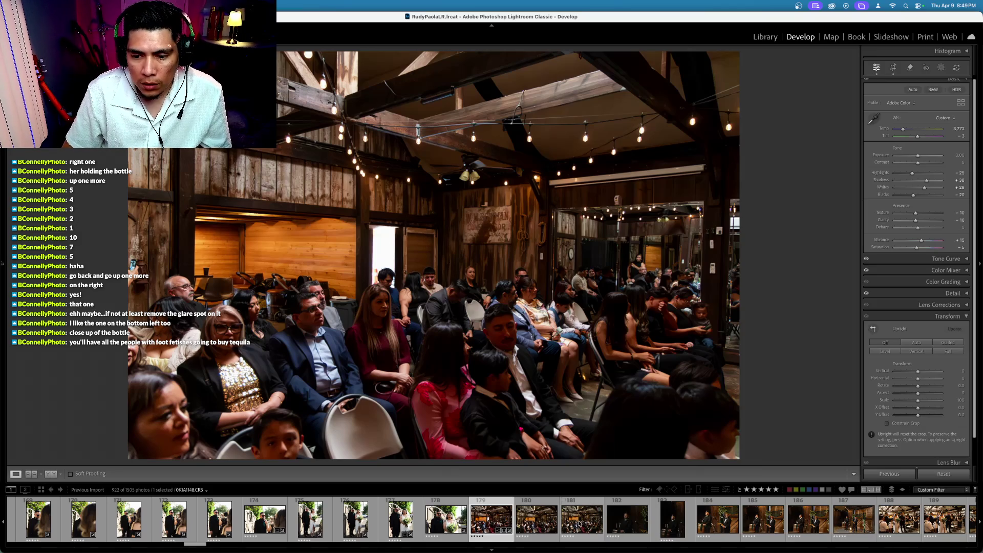
Select photos 179 through 181 and bring up Sync Settings, then cancel it
left_click(580, 523, "shift")
key("super+shift+s")
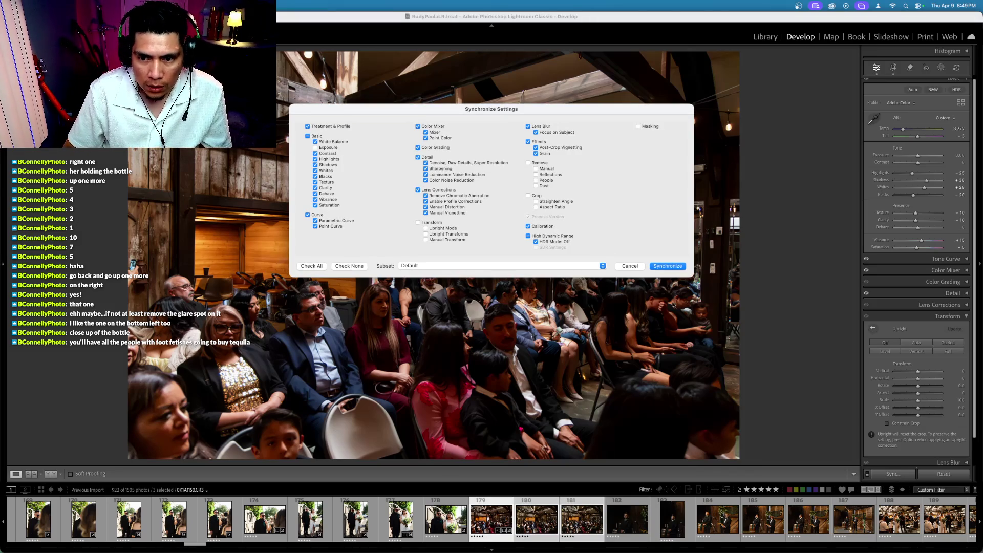
left_click(630, 266)
Compare the neighbouring crowd photos, return to the first one, and cancel the settings sync again
key("Left")
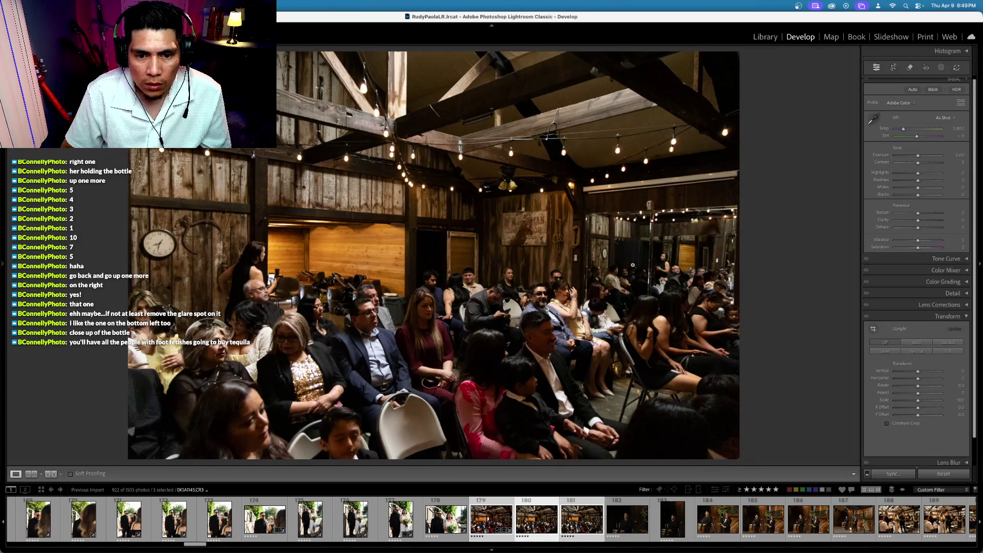
key("Right")
key("Left")
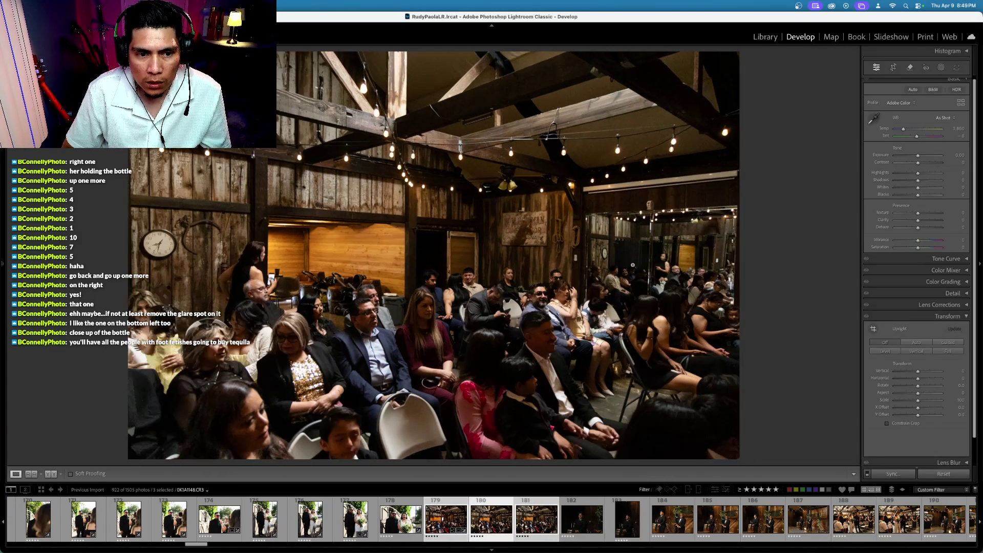
key("Right")
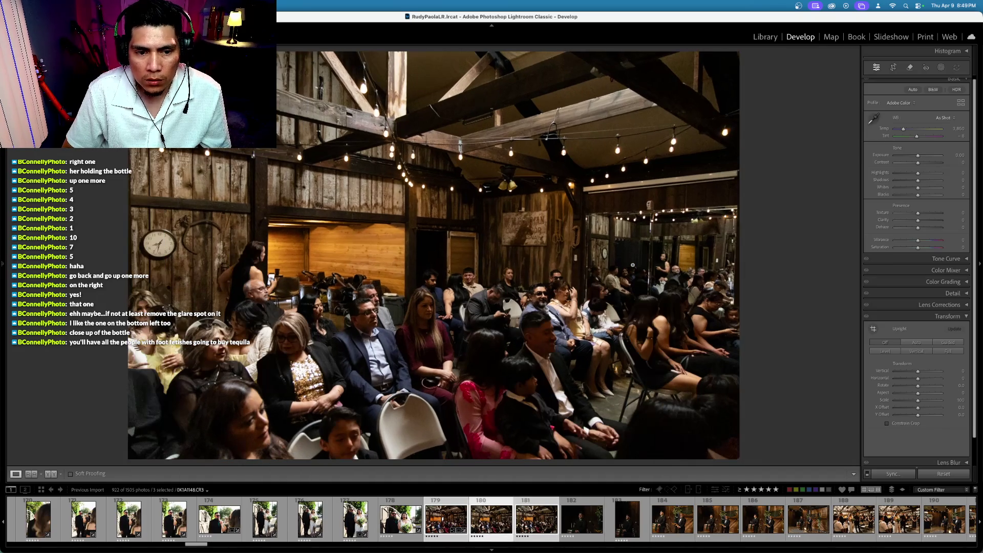
key("Right")
key("Left")
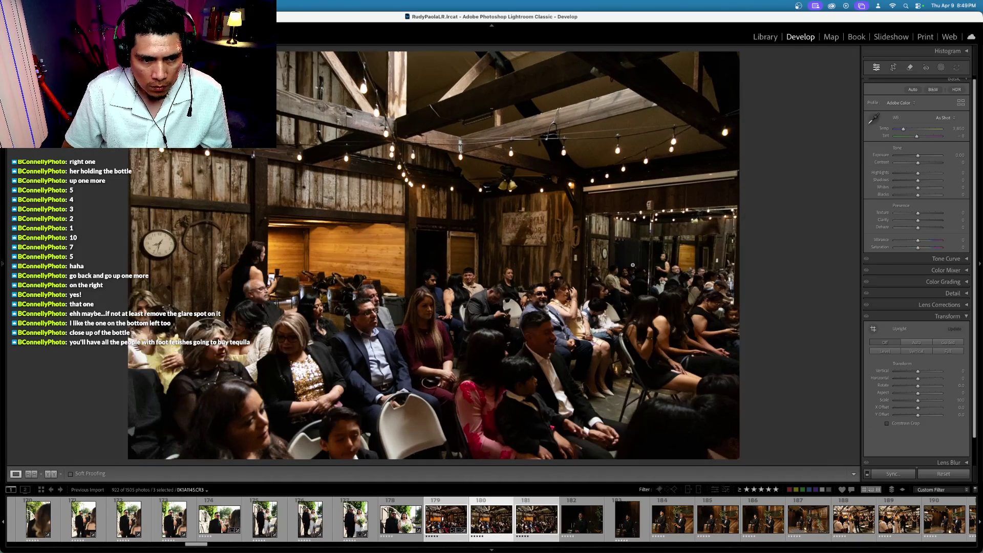
key("Left")
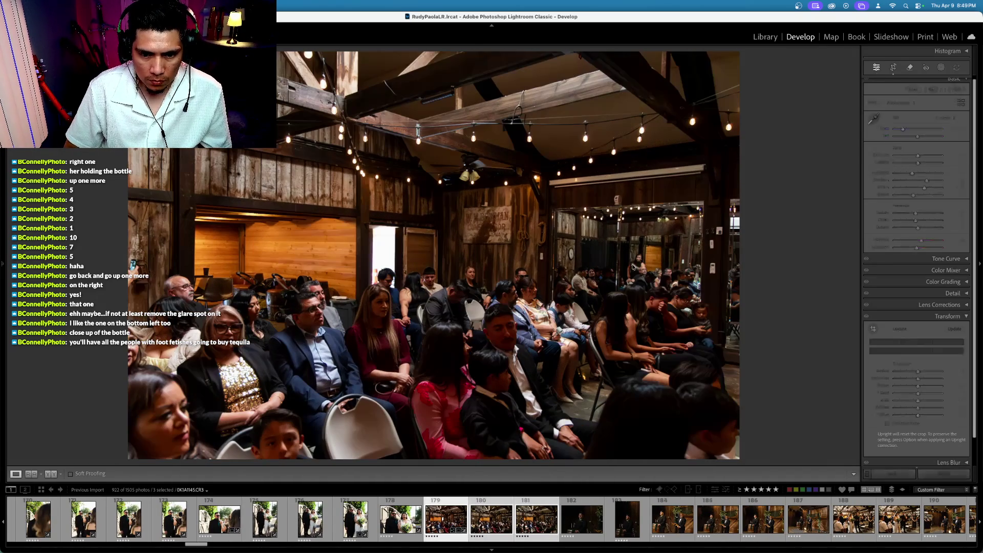
key("Right")
key("Right")
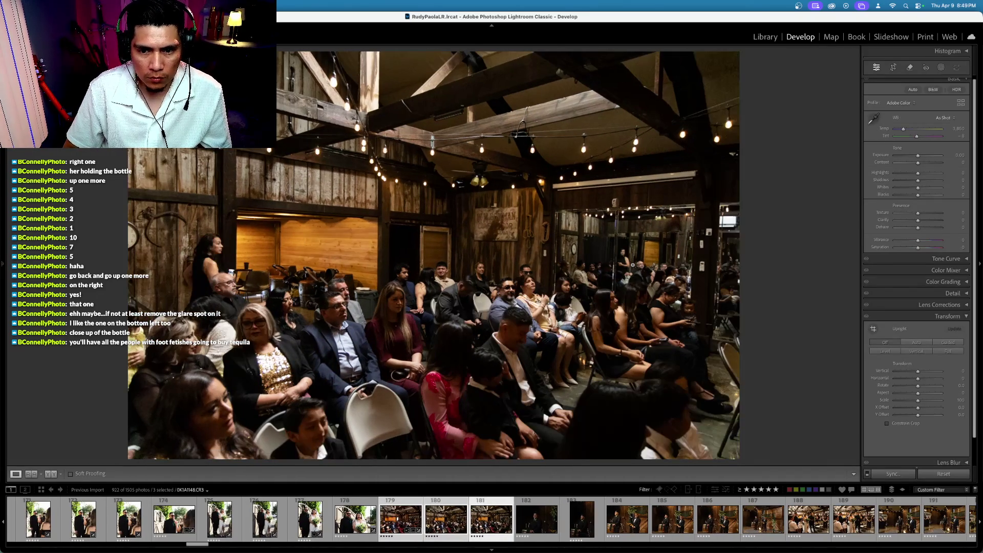
key("Left")
key("Left")
key("Right")
key("Left")
key("Right")
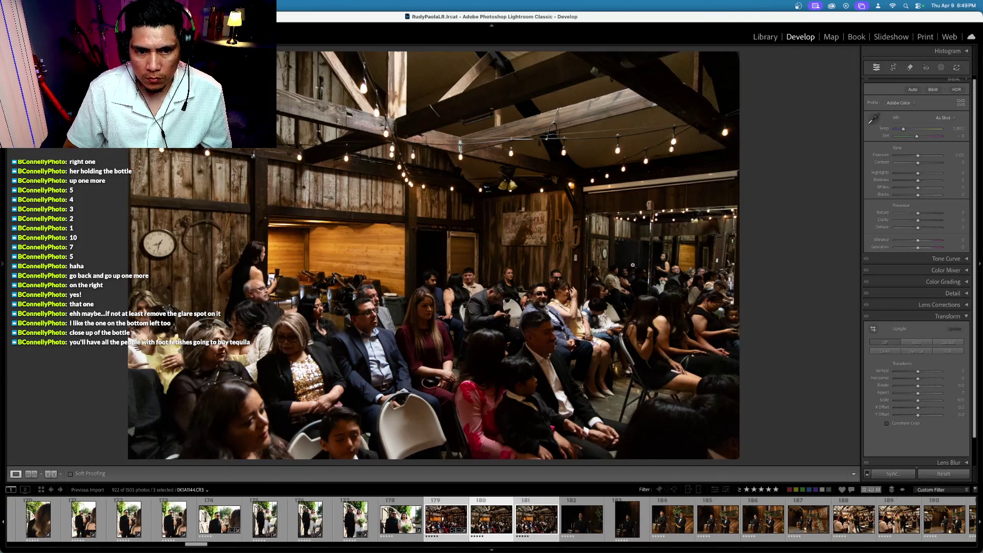
key("Right")
key("Left")
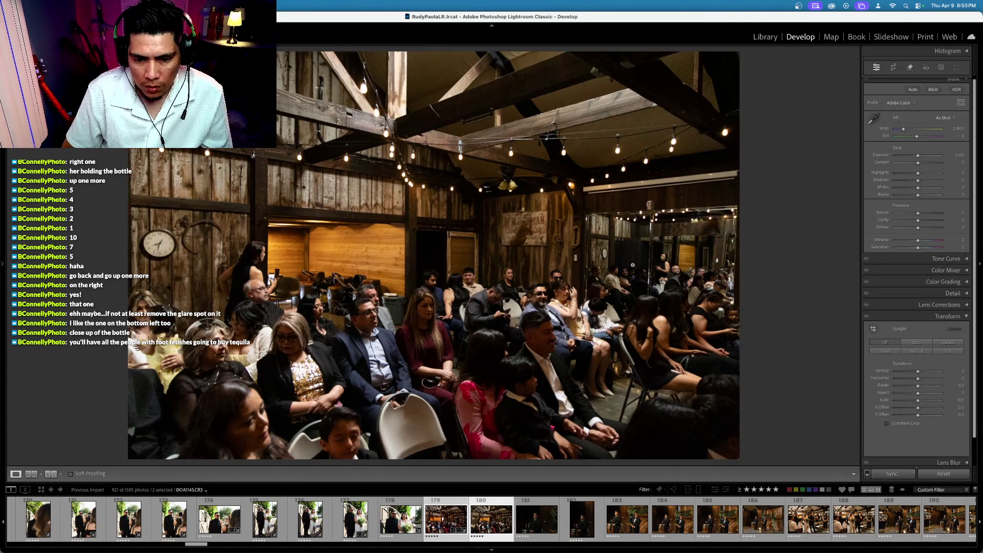
key("Left")
key("super+shift+s")
left_click(632, 266)
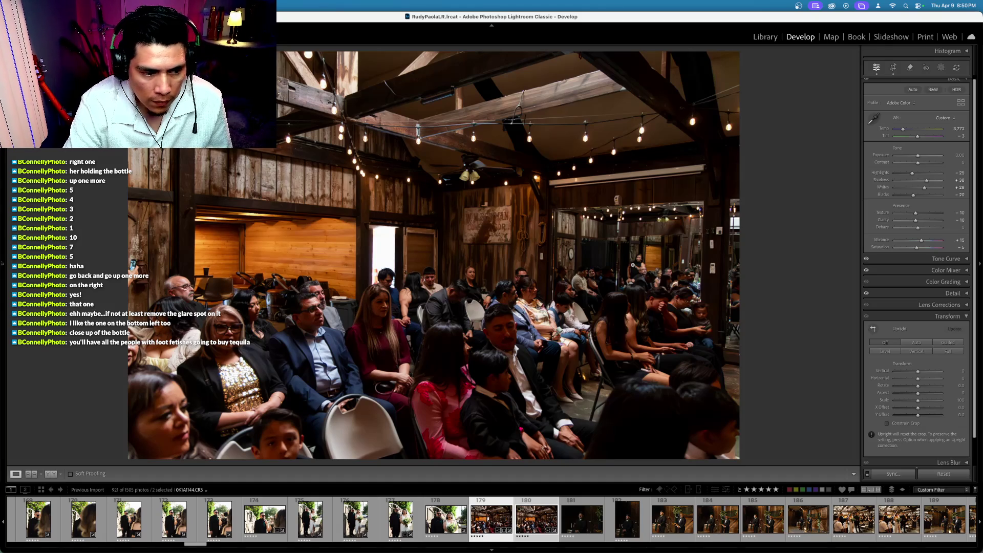
Sync the second crowd photo's Temp 3,772 edits onto the groom portrait, then view the groom alone
key("super+Right")
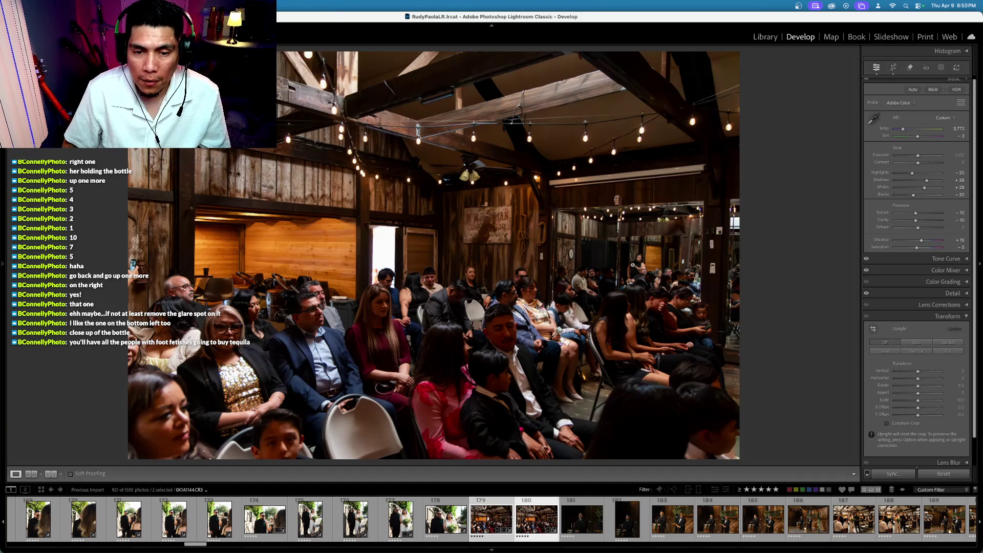
key("super+Left")
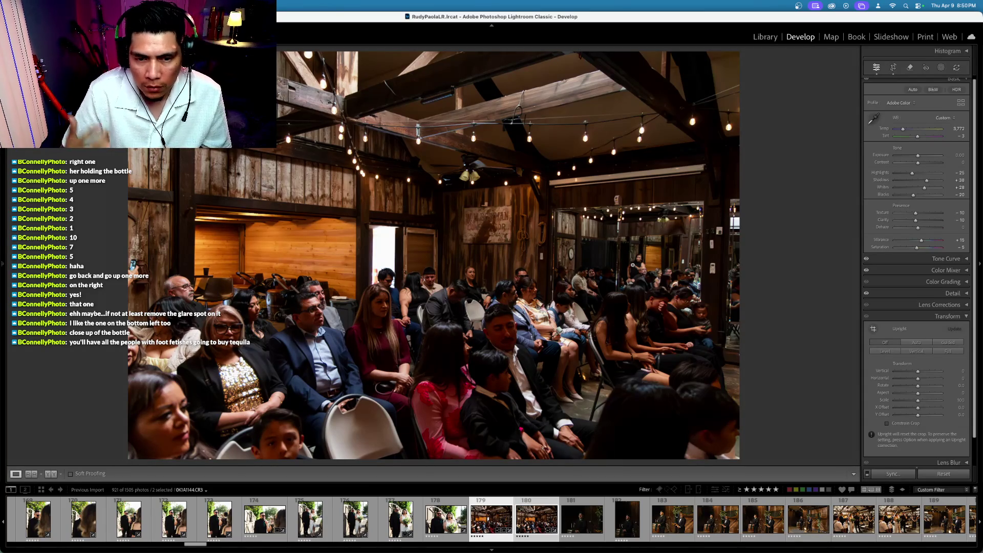
key("Right")
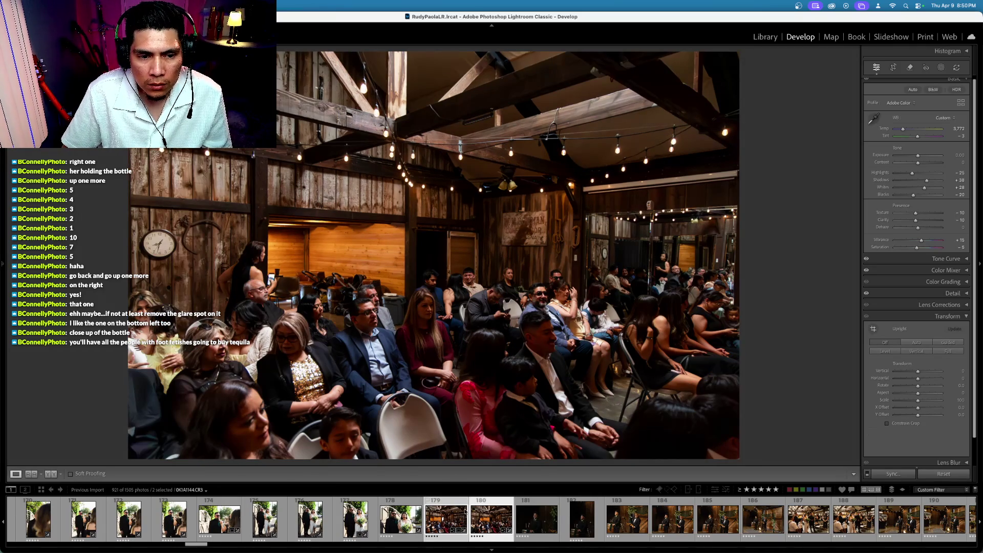
left_click(463, 509, "super")
left_click(538, 520, "super")
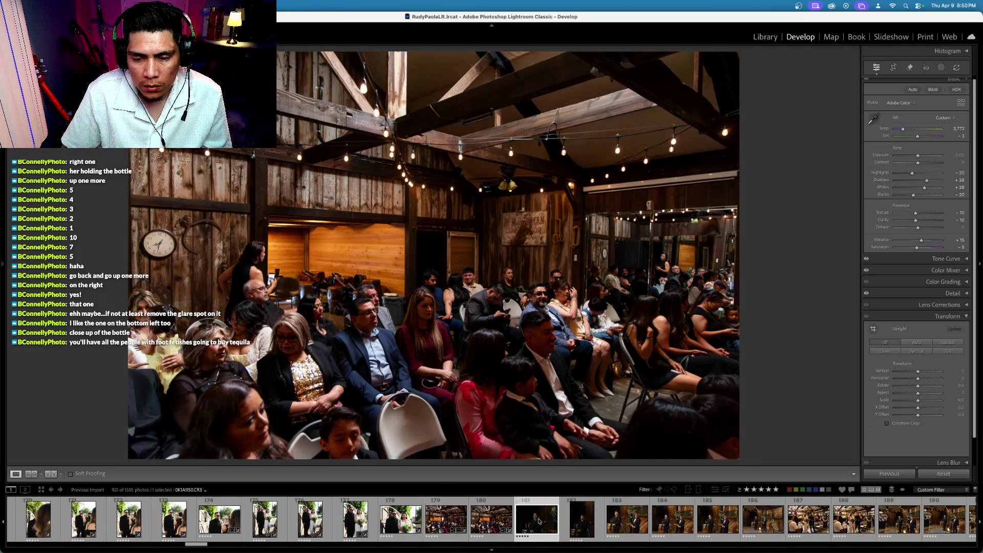
left_click(491, 521)
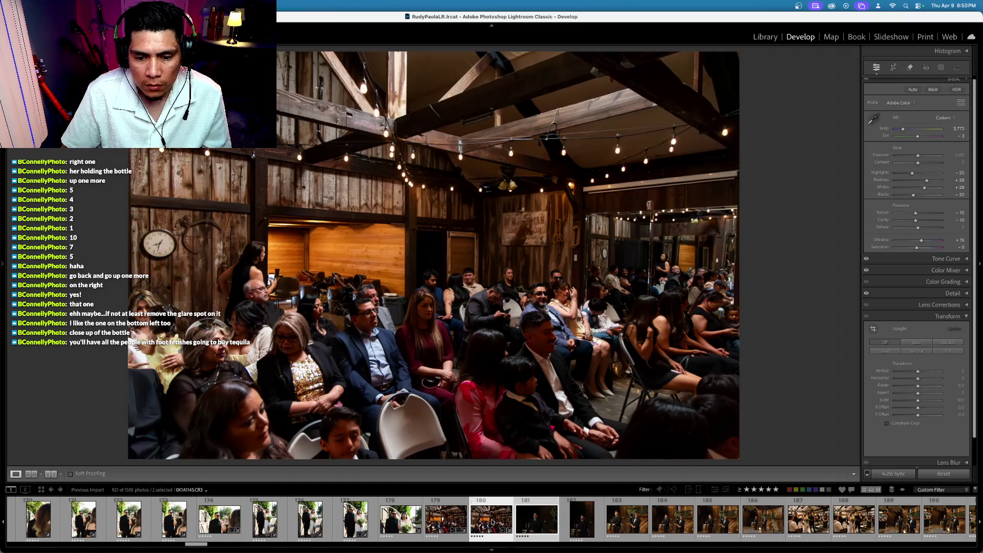
key("super+shift+s")
key("Return")
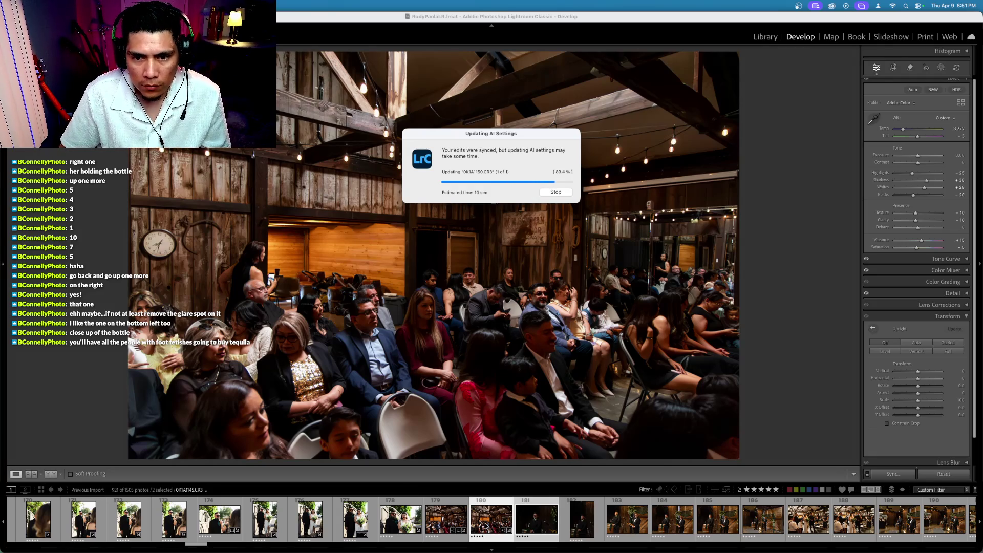
key("Right")
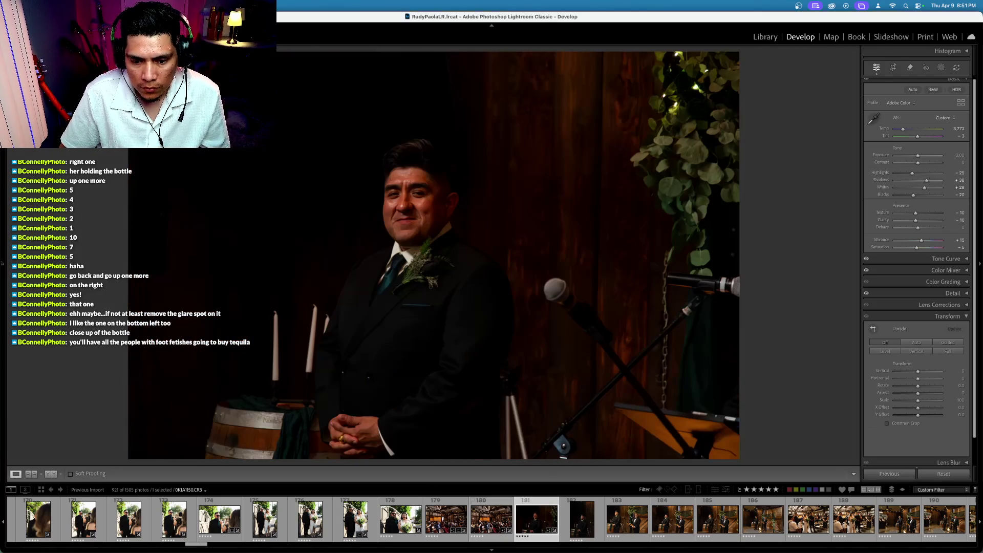
Set the groom portrait's exposure to +0.60 and reset Highlights to 0
left_click(881, 158)
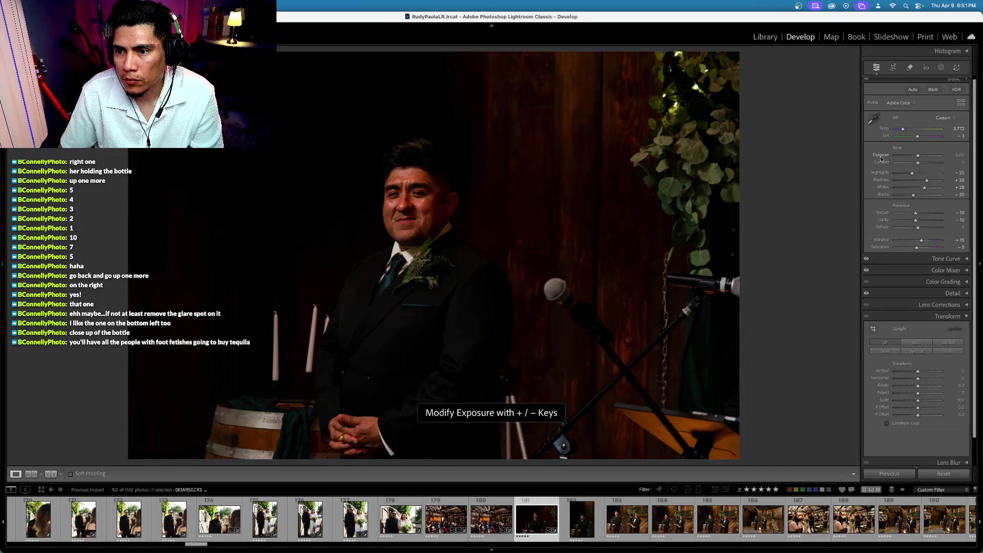
key("plus")
key("plus")
key("plus")
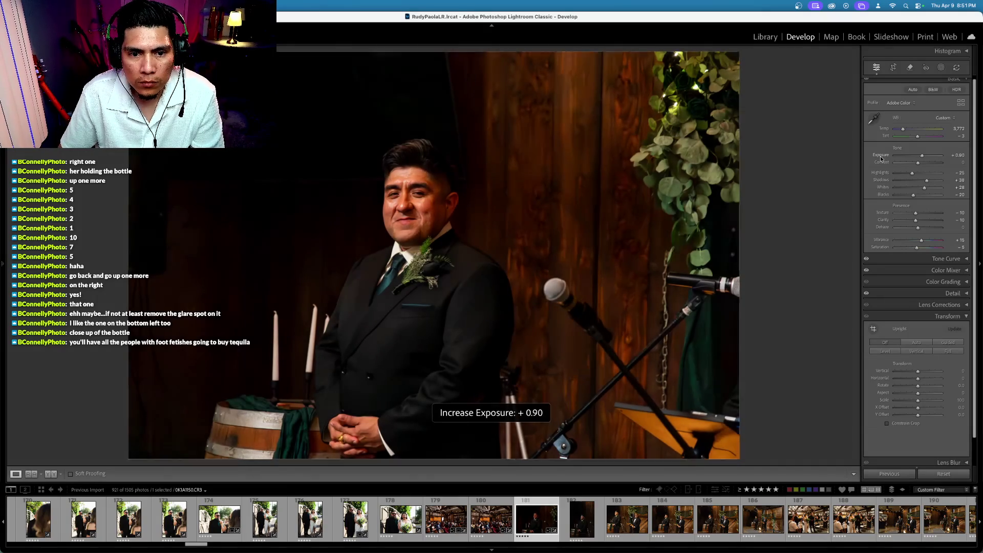
key("minus")
key("minus")
key("plus")
double_click(881, 174)
key("minus")
key("minus")
key("minus")
key("minus")
key("minus")
key("minus")
key("minus")
key("minus")
key("minus")
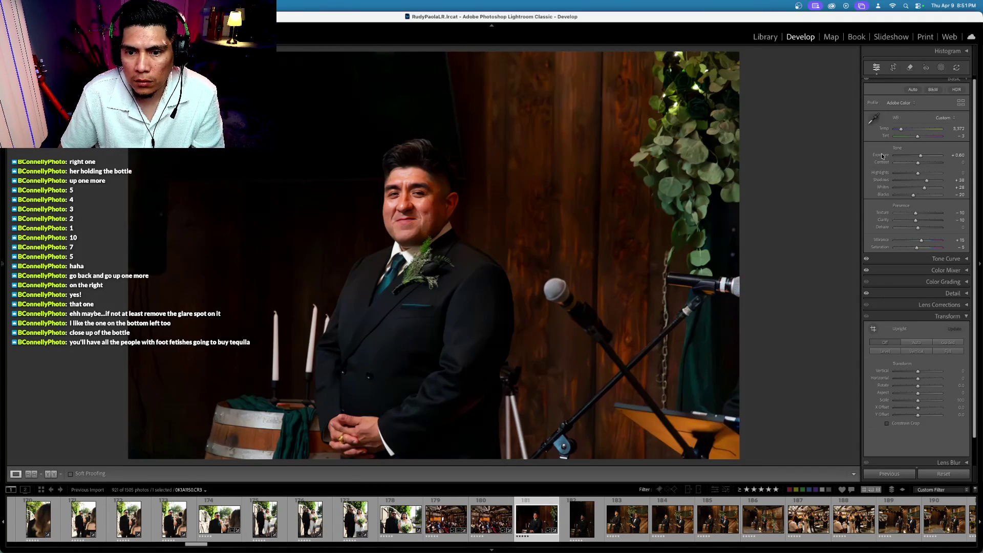
key("minus")
key("plus")
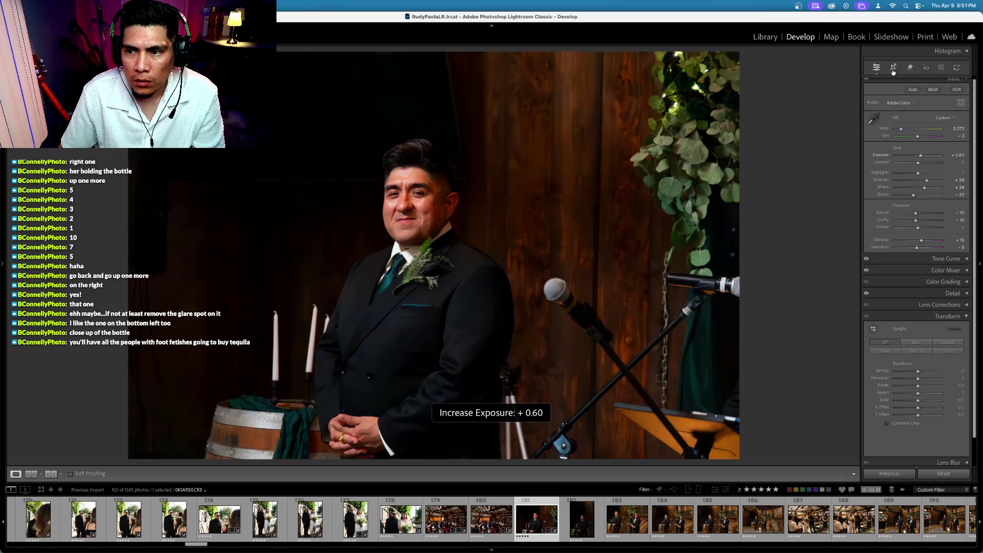
Check the groom portrait's framing in Crop without changes, then move to the photo of two men
left_click(892, 67)
key("Return")
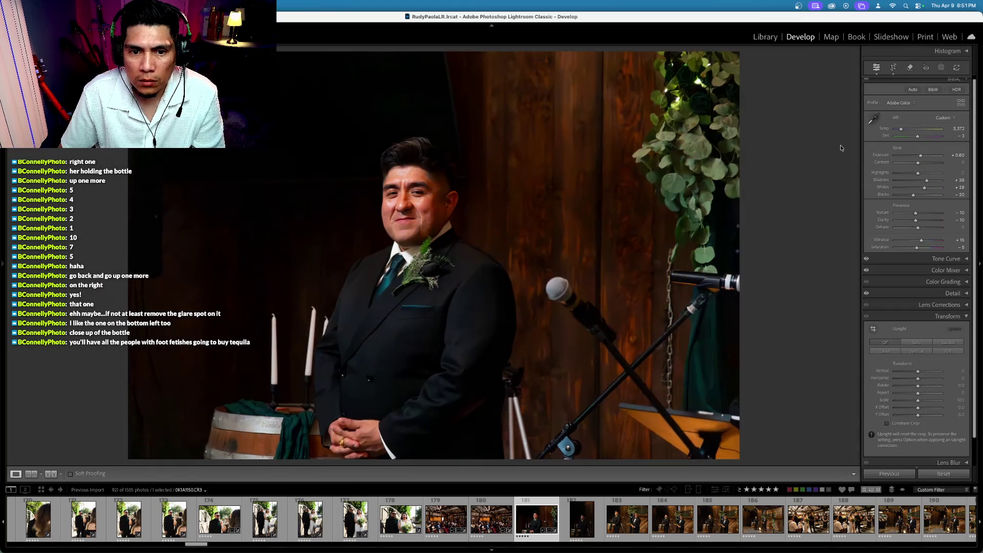
left_click(586, 523)
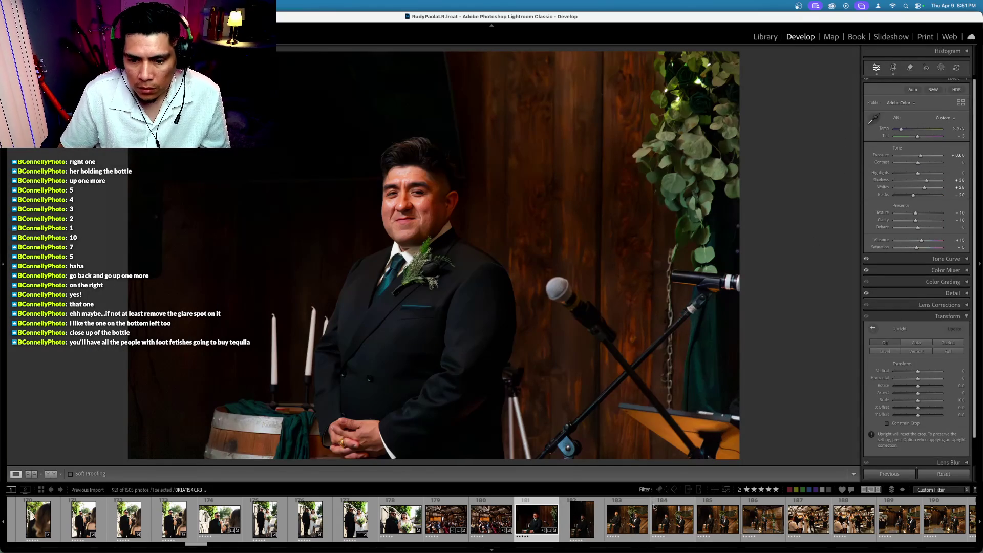
key("Right")
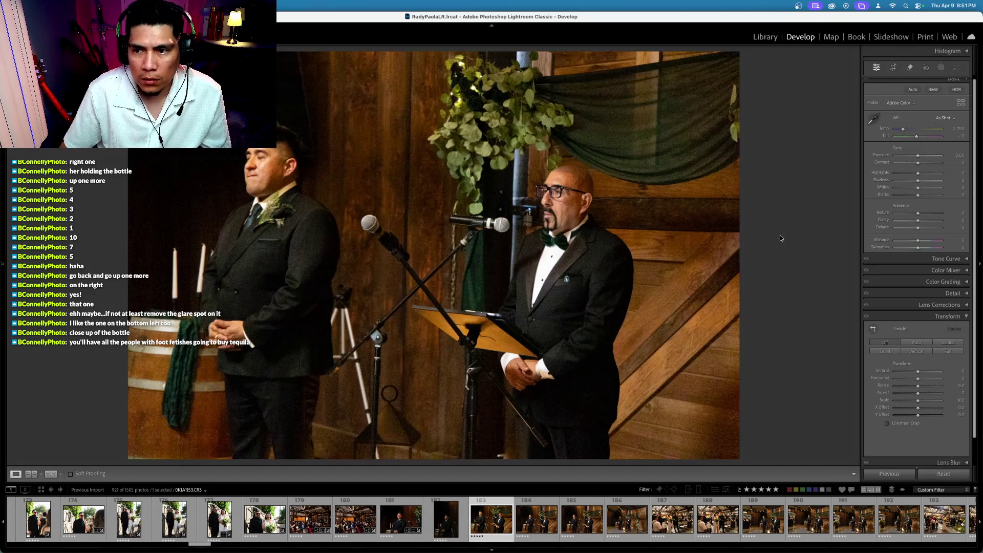
Check the framing of the two-men photo and the wide altar photo in Crop
left_click(893, 68)
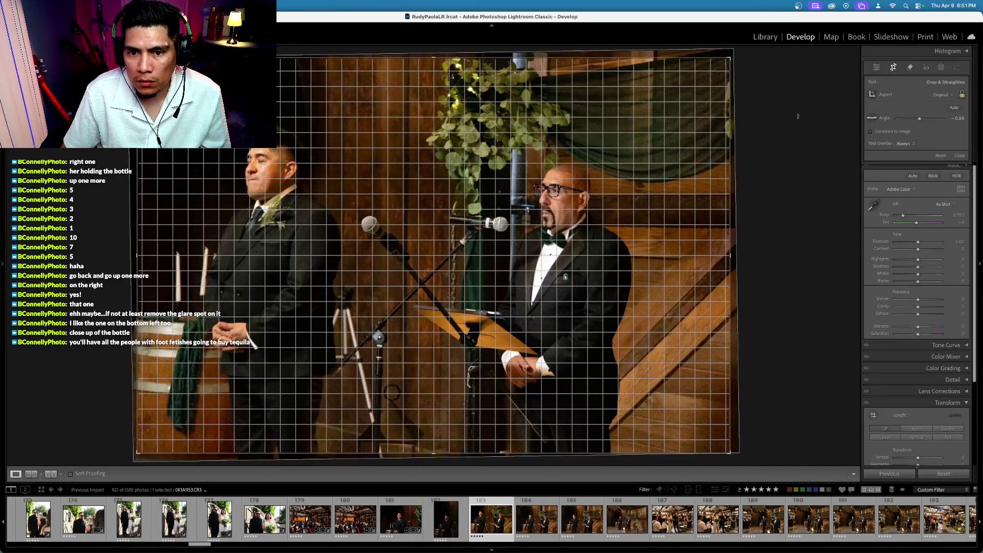
key("backslash")
key("Right")
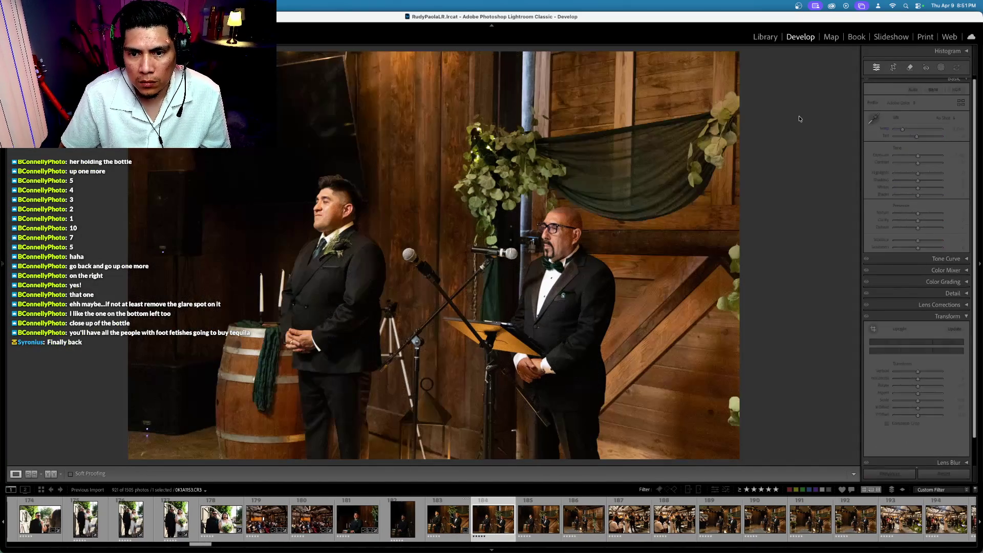
key("Right")
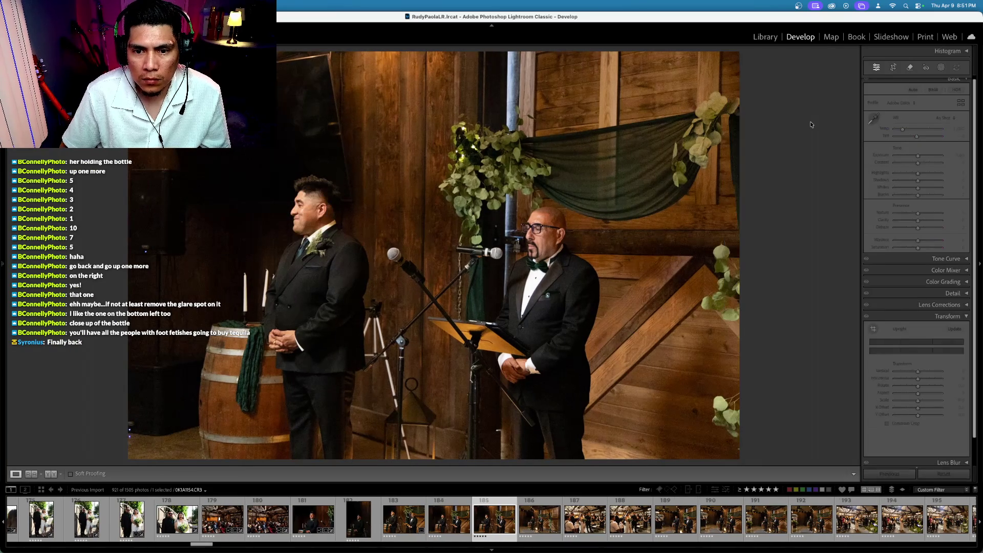
key("x")
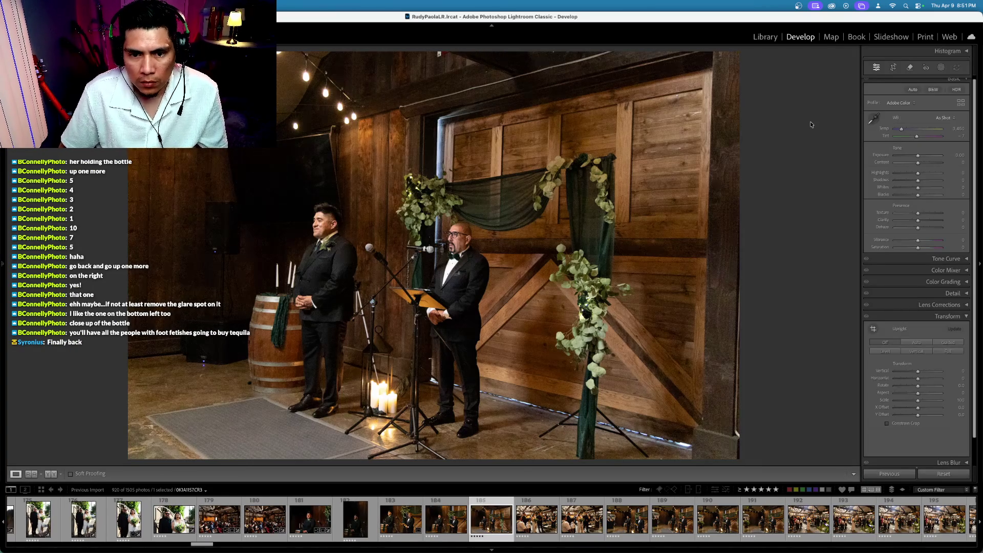
left_click(893, 68)
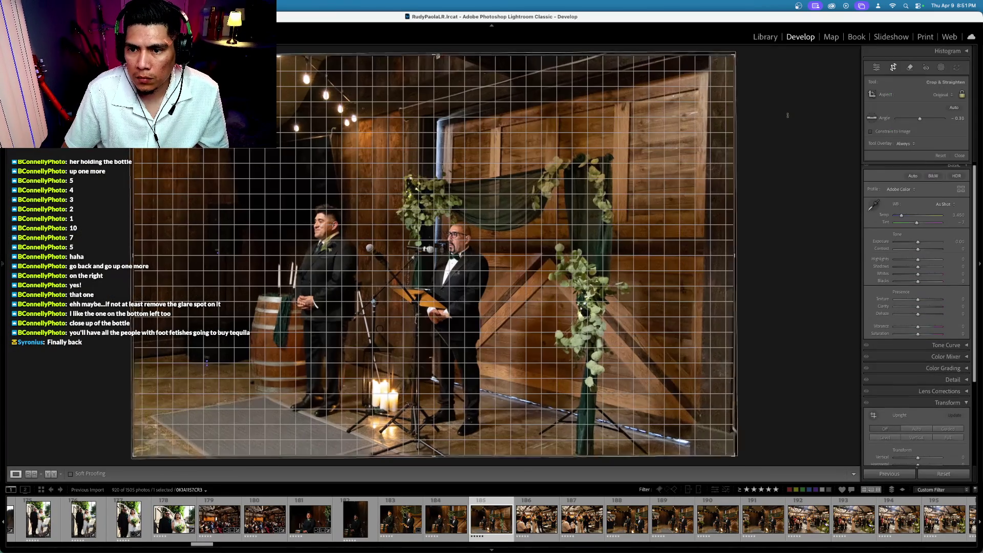
key("Return")
key("Right")
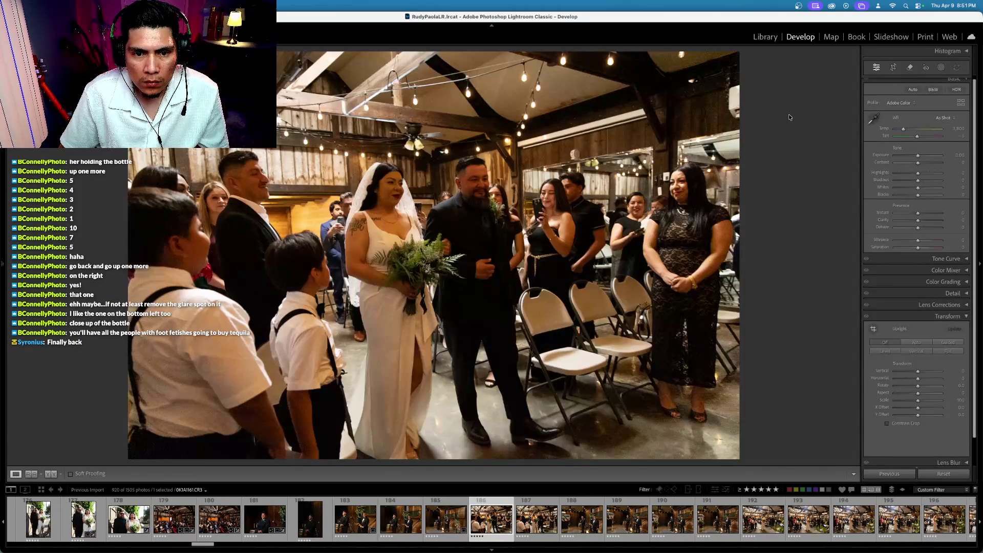
key("Left")
Select the five photos from the groom portrait onward and sync the groom portrait's settings to them
left_click(307, 521, "shift")
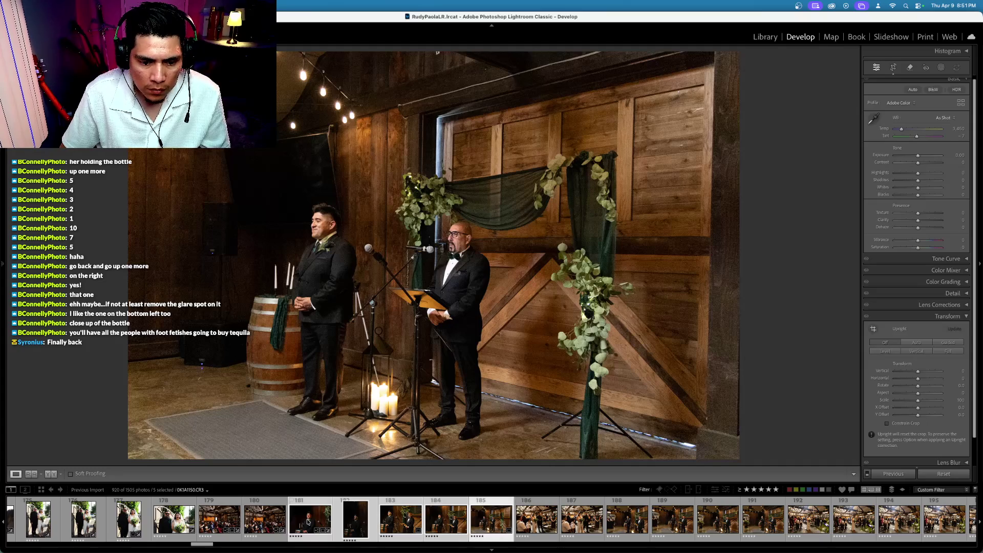
key("super+shift+s")
key("Return")
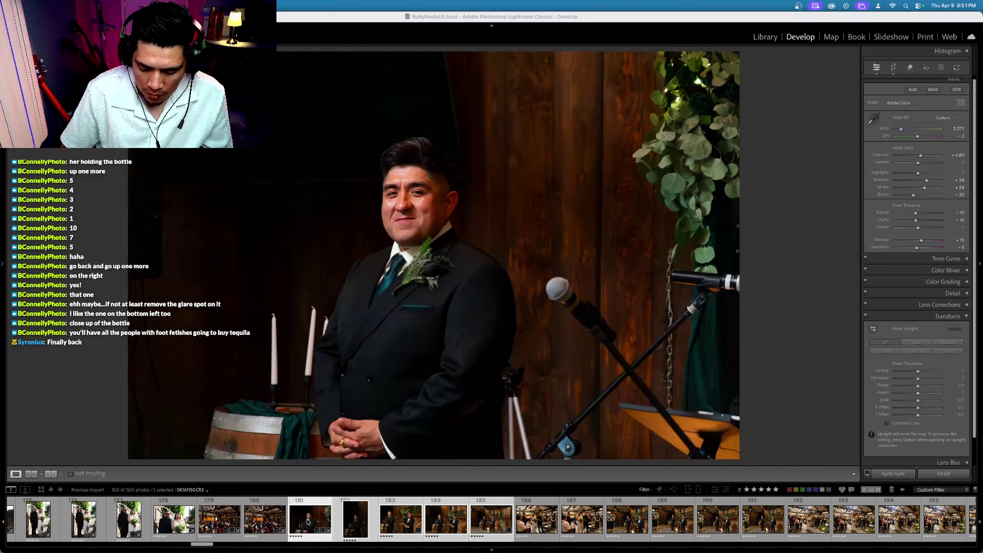
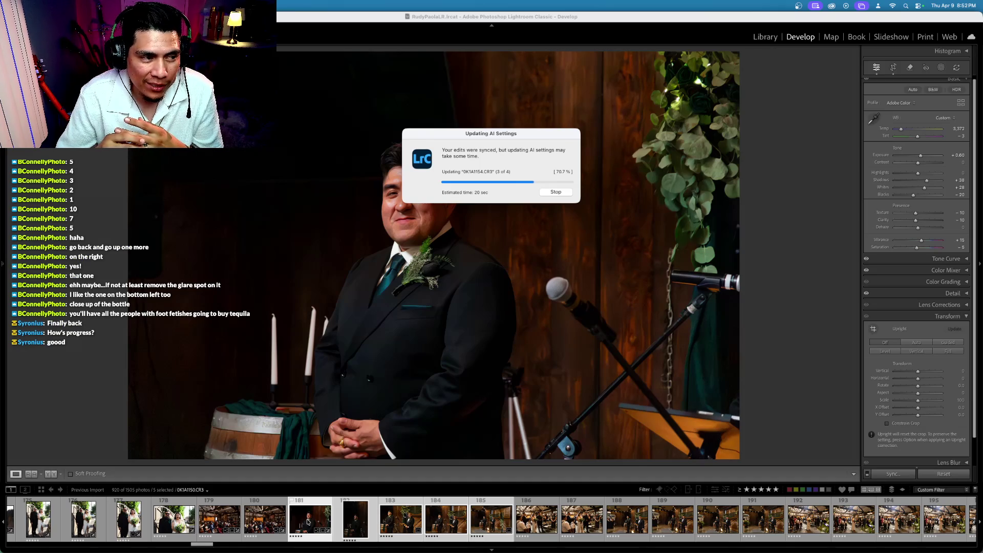
Switch from Lightroom to the Chrome window with the Pixieset client gallery
key("ctrl+Up")
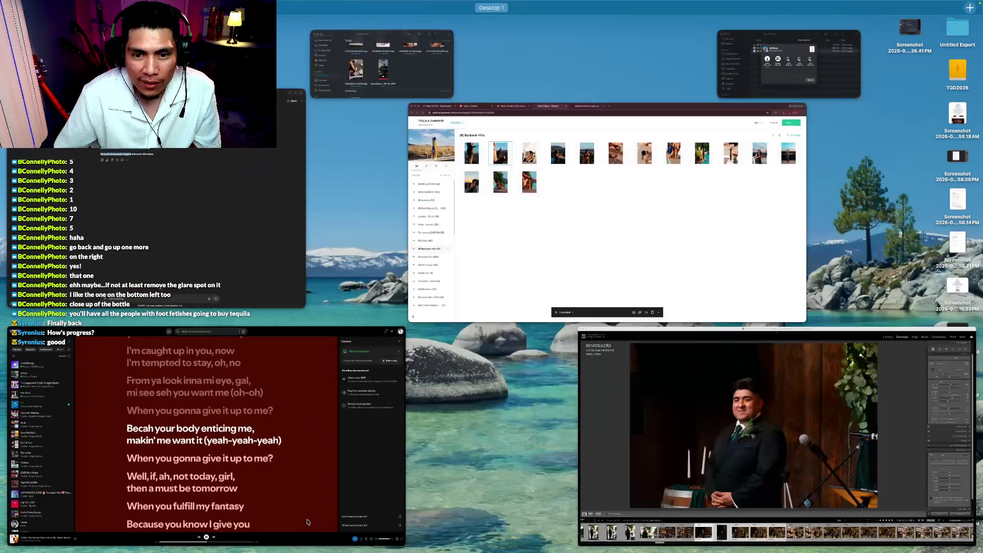
left_click(612, 265)
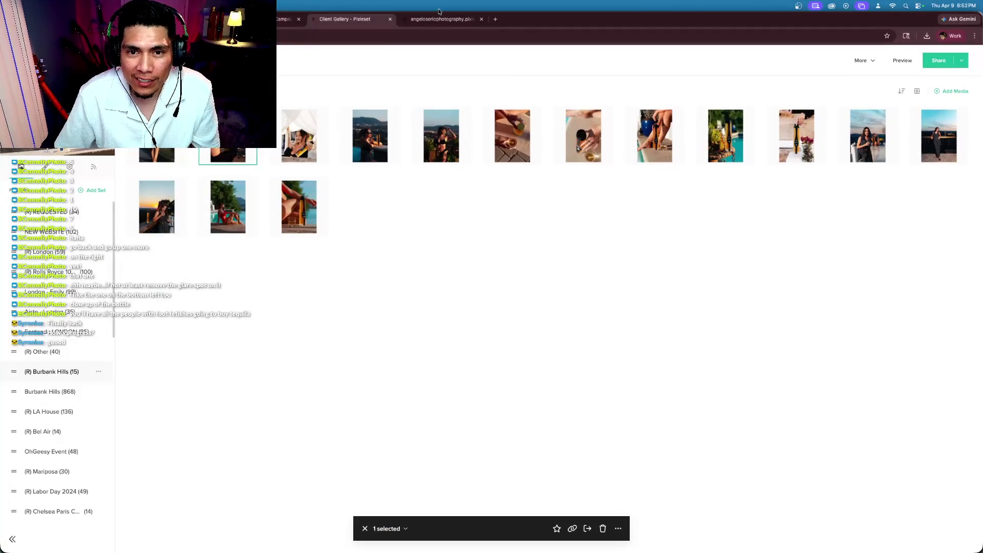
Open the angelosoriophotography portfolio and browse the Burbank Hills poolside tequila shoot photos
left_click(441, 19)
scroll(516, 150, "down", 3)
scroll(515, 150, "up", 10)
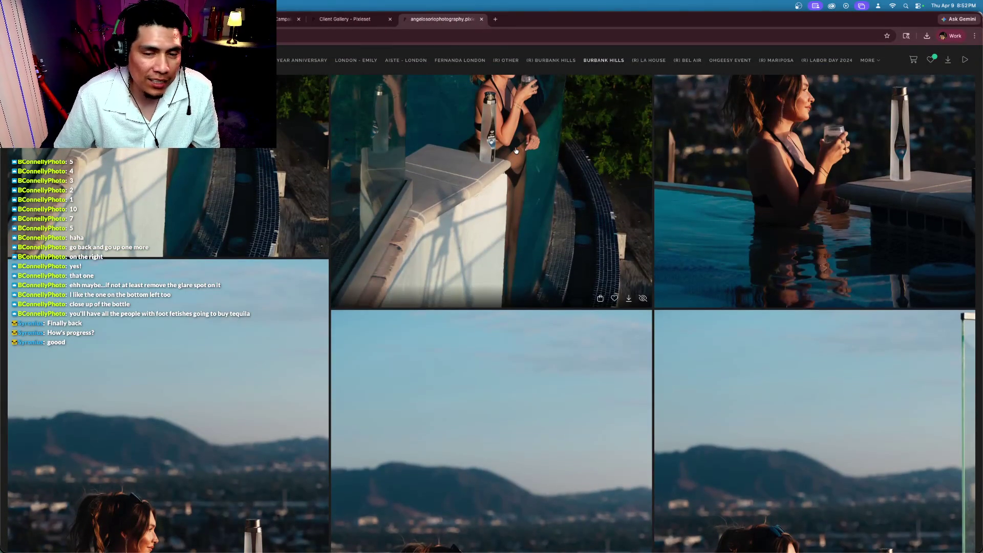
scroll(515, 150, "up", 5)
scroll(516, 151, "down", 5)
scroll(516, 150, "up", 2)
scroll(516, 151, "up", 10)
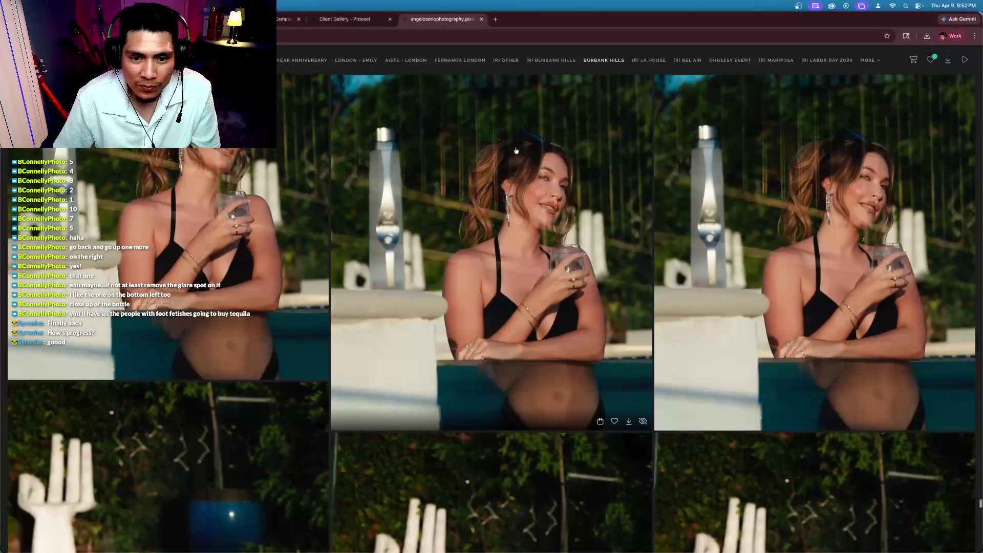
scroll(516, 151, "up", 2)
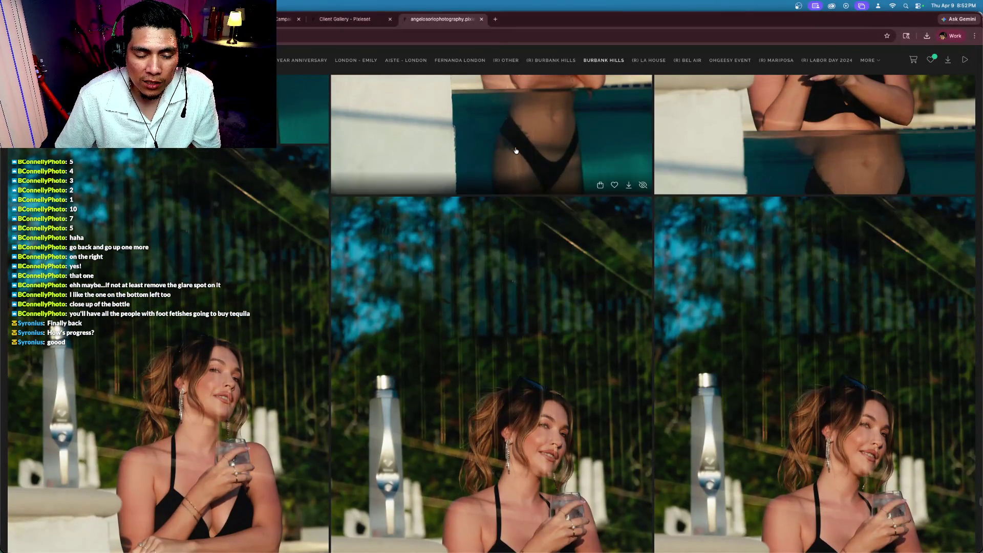
scroll(515, 151, "up", 5)
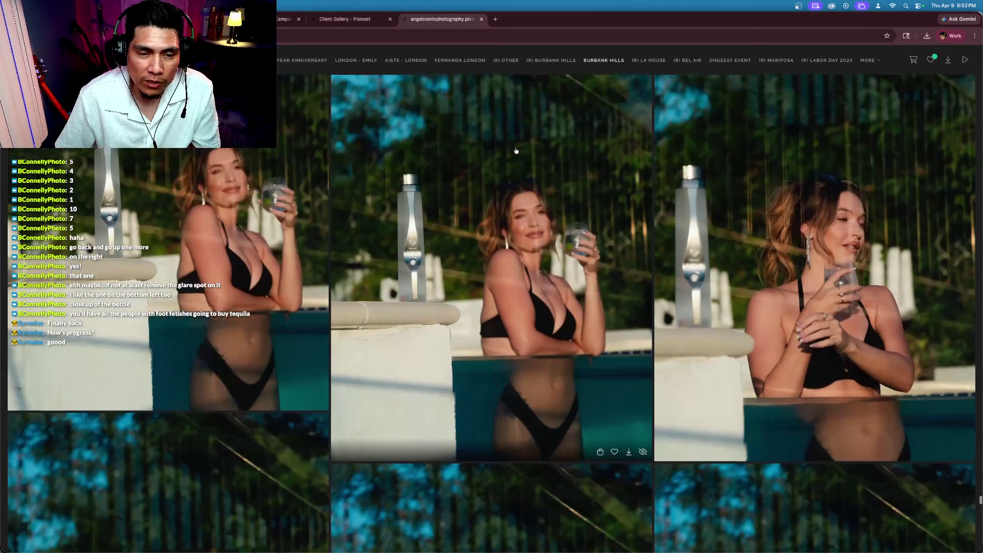
scroll(516, 151, "up", 1)
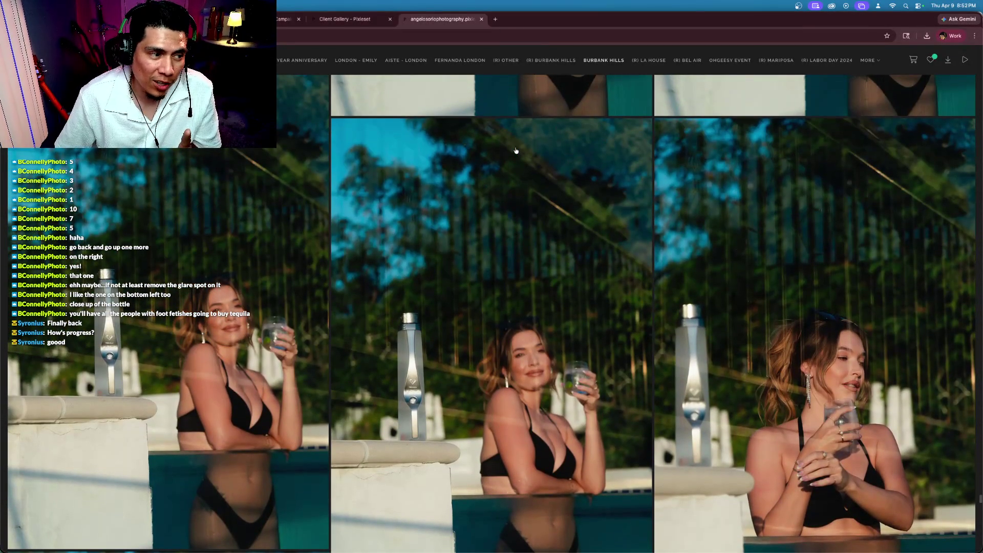
scroll(516, 150, "down", 5)
scroll(516, 151, "up", 5)
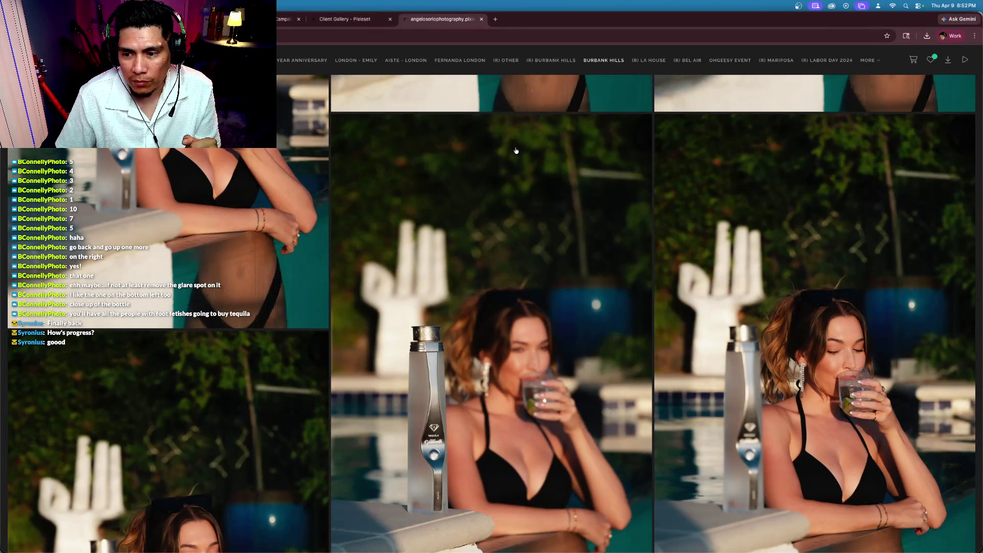
scroll(516, 151, "down", 5)
scroll(616, 381, "up", 2)
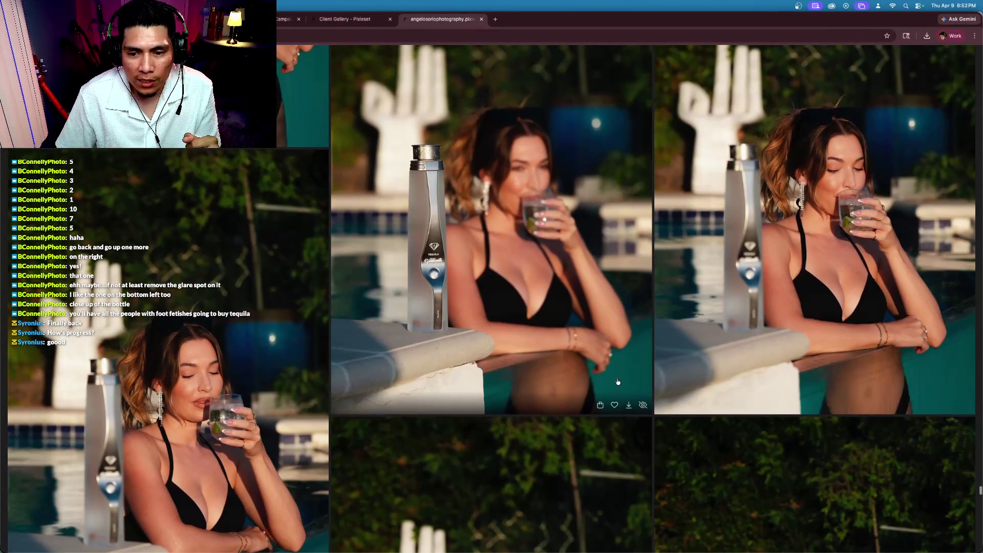
scroll(522, 340, "down", 5)
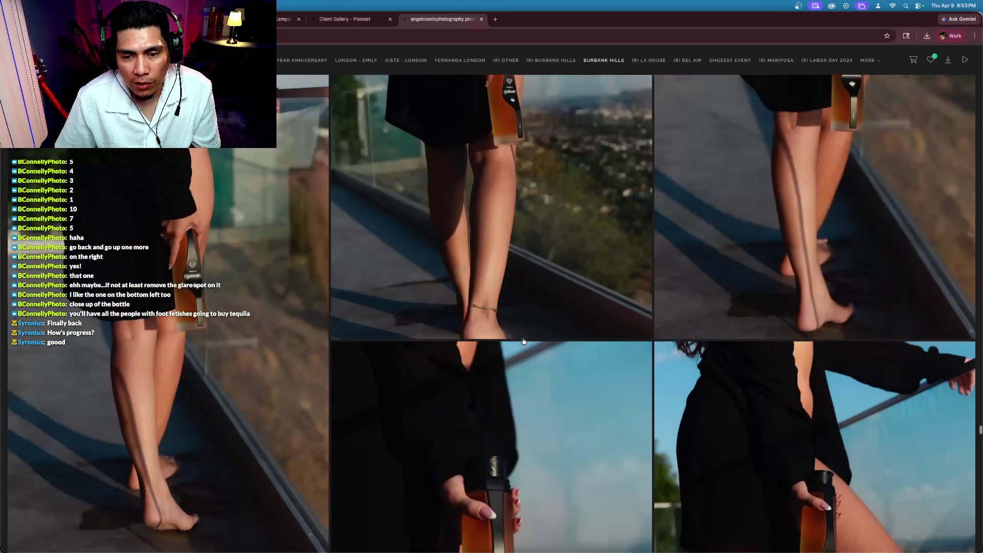
scroll(523, 341, "down", 8)
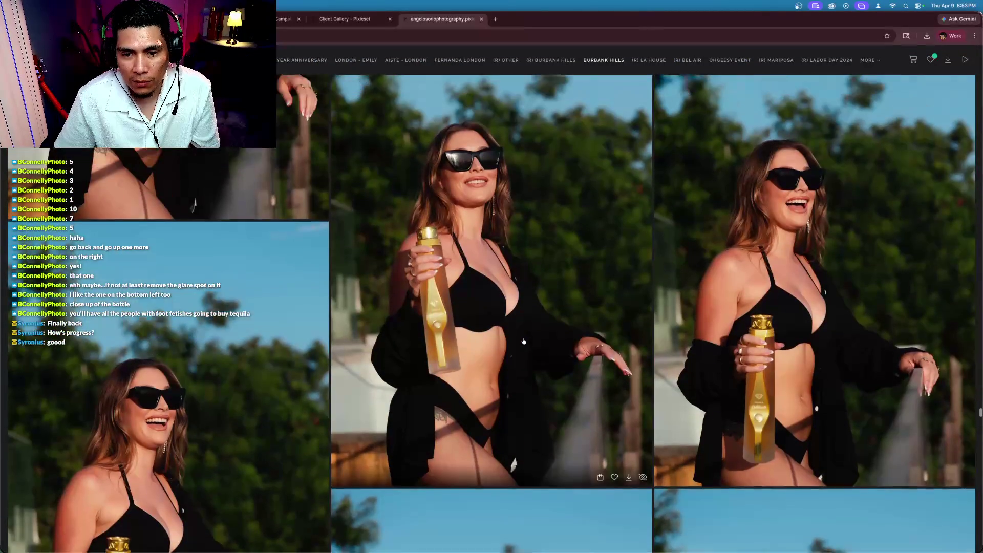
scroll(523, 341, "down", 5)
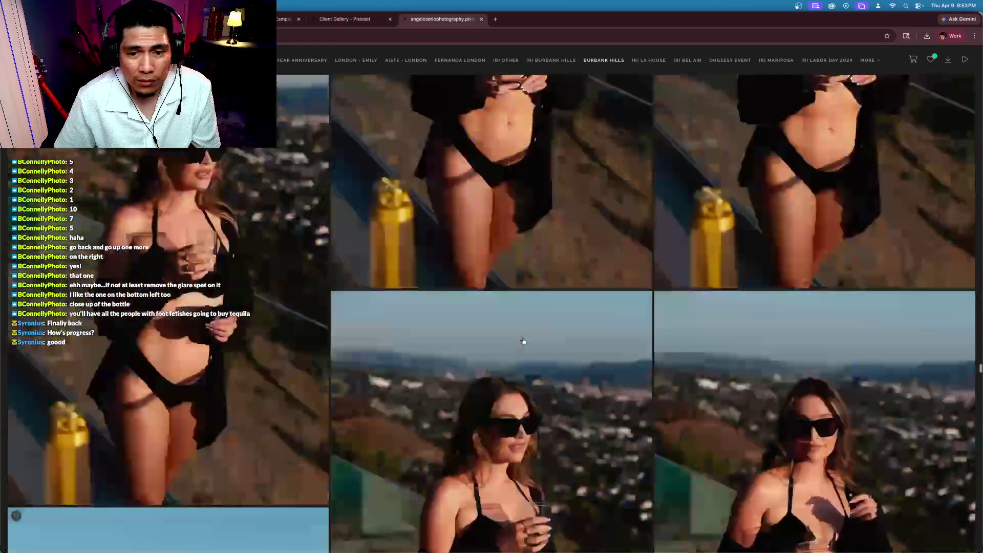
scroll(523, 341, "up", 6)
scroll(523, 340, "up", 1)
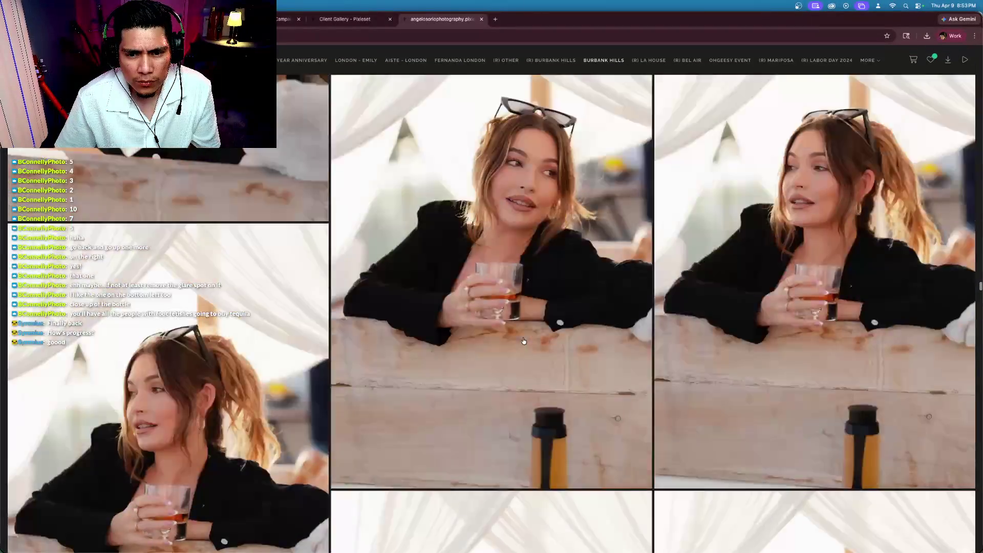
scroll(523, 340, "up", 5)
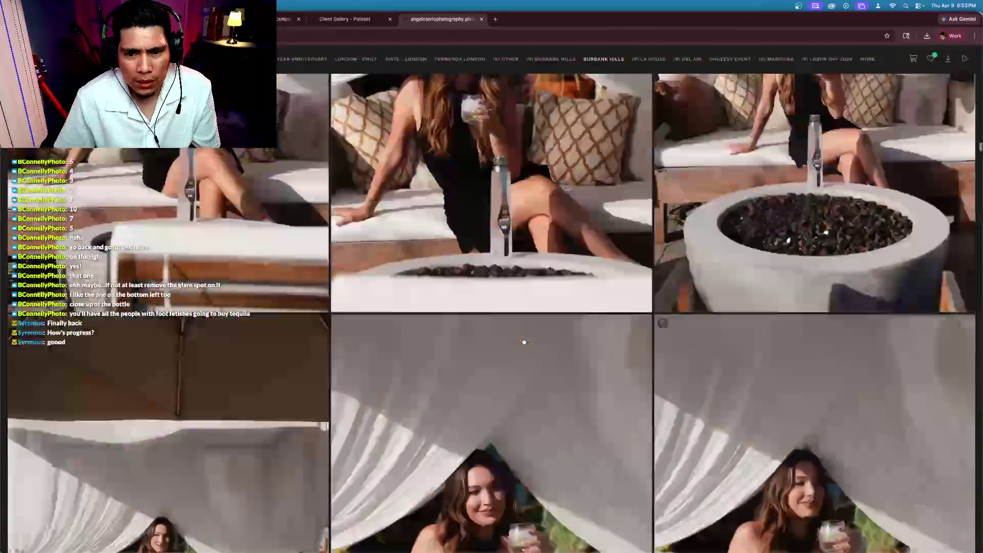
scroll(523, 341, "down", 7)
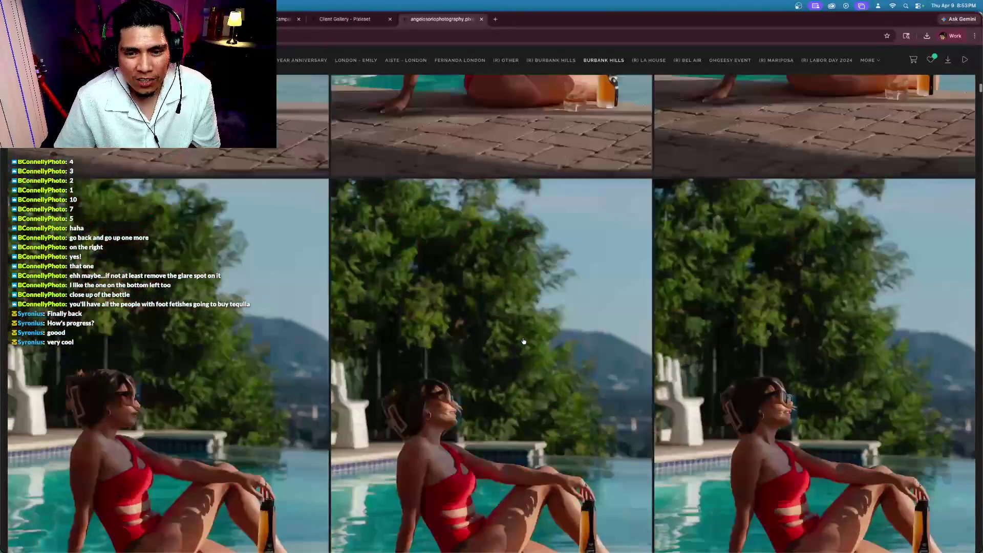
Scroll through the remaining Burbank Hills gallery photos, then bring up Mission Control to return to Lightroom
scroll(523, 340, "up", 20)
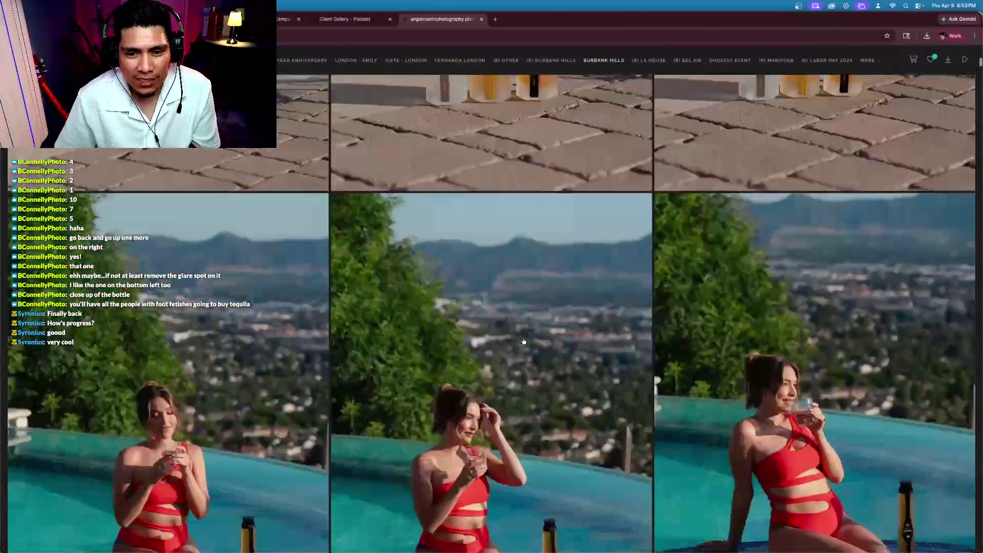
scroll(523, 341, "down", 20)
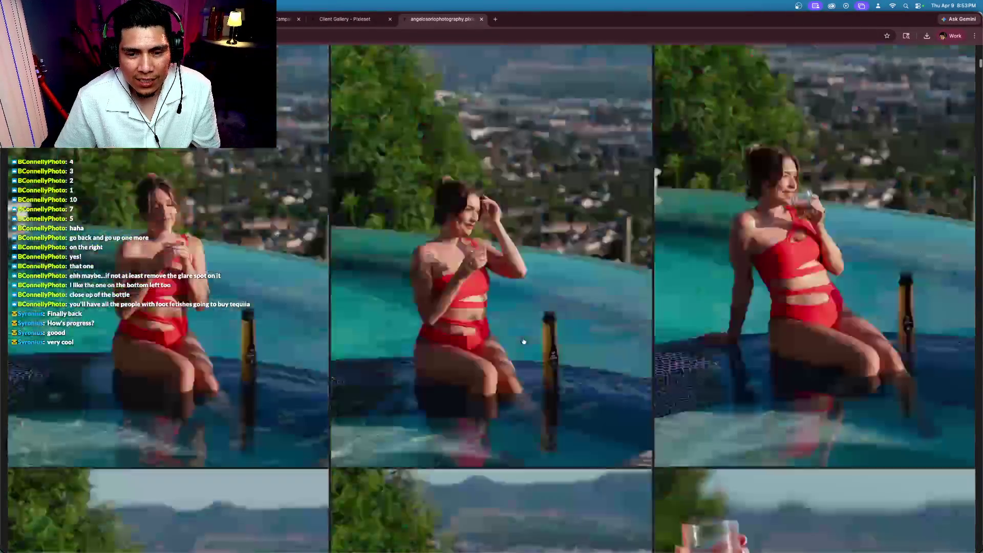
scroll(523, 341, "down", 15)
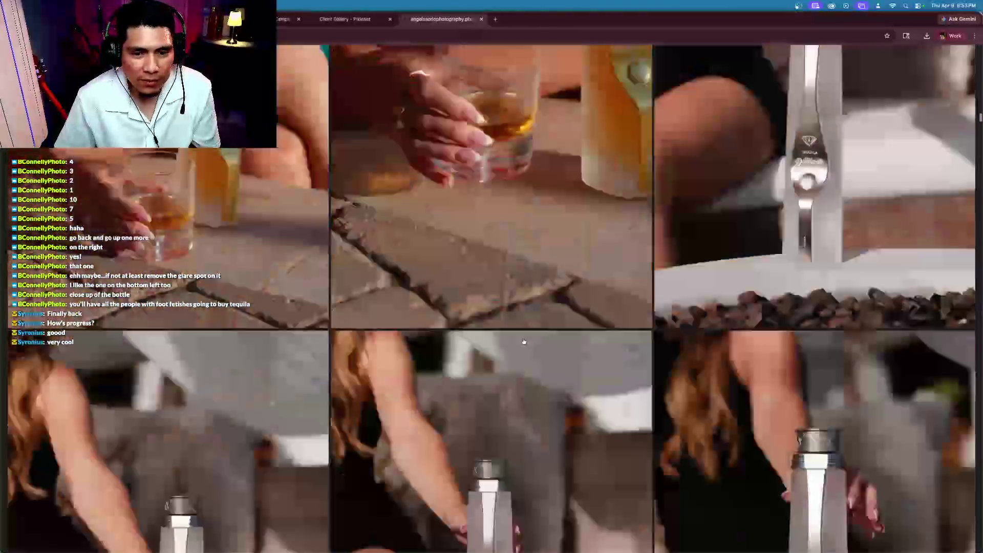
scroll(523, 341, "down", 20)
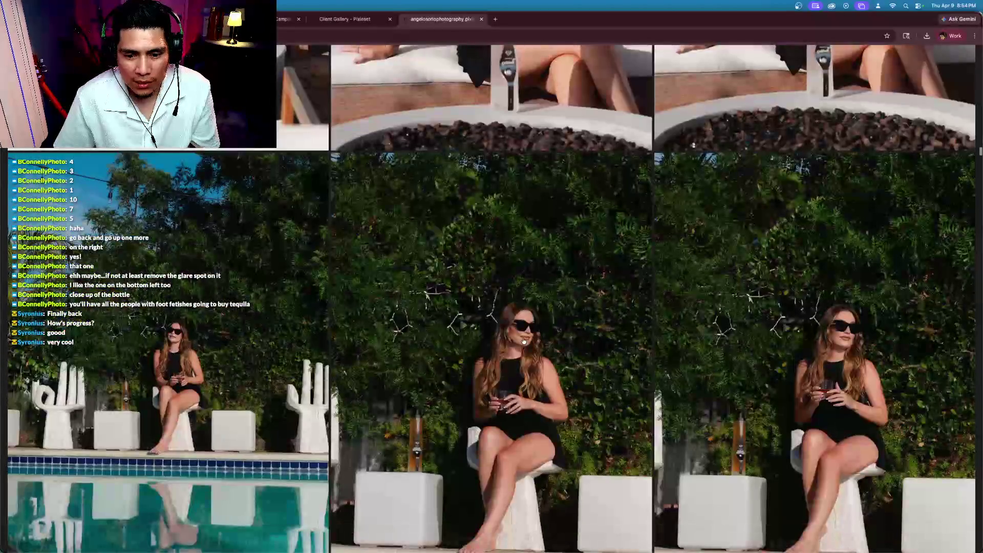
scroll(523, 341, "down", 15)
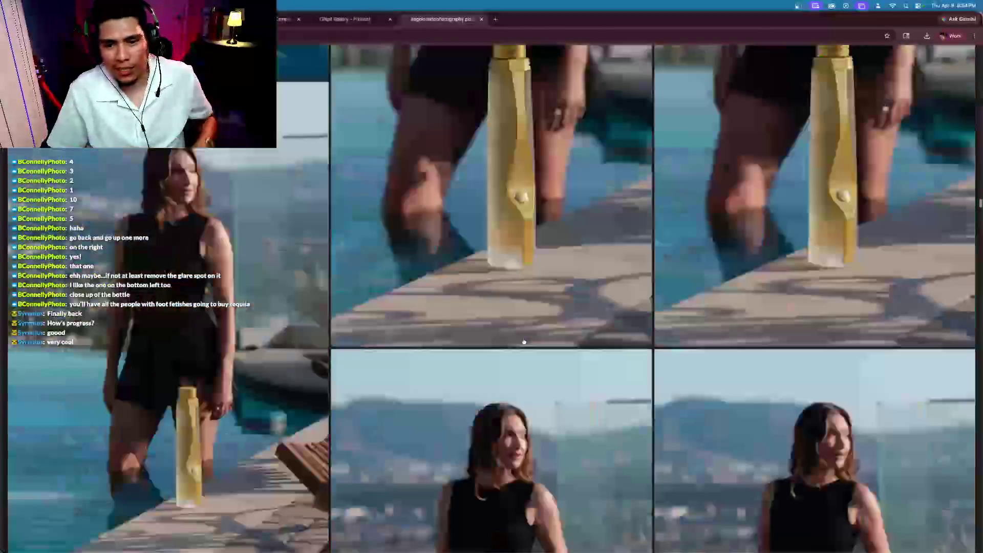
scroll(523, 341, "down", 15)
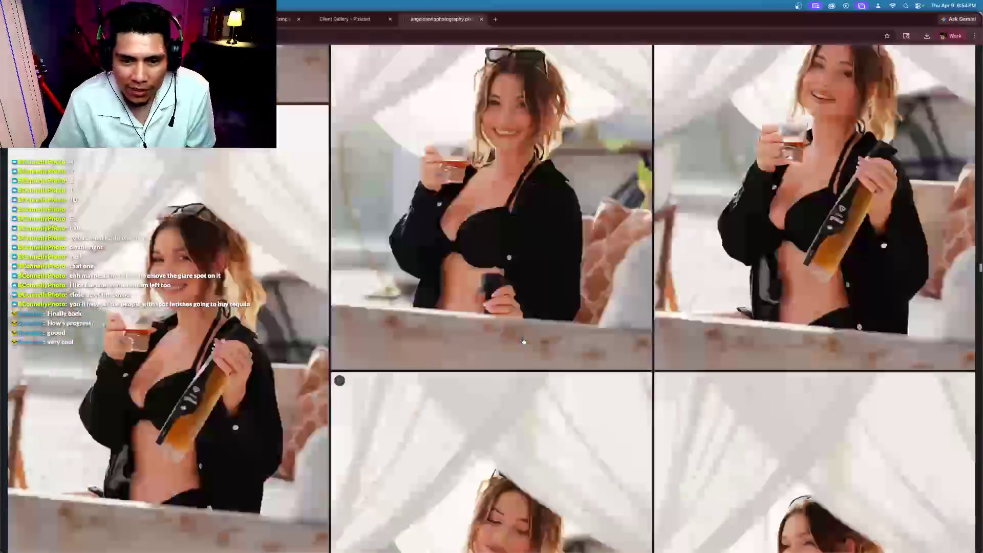
scroll(523, 341, "down", 2)
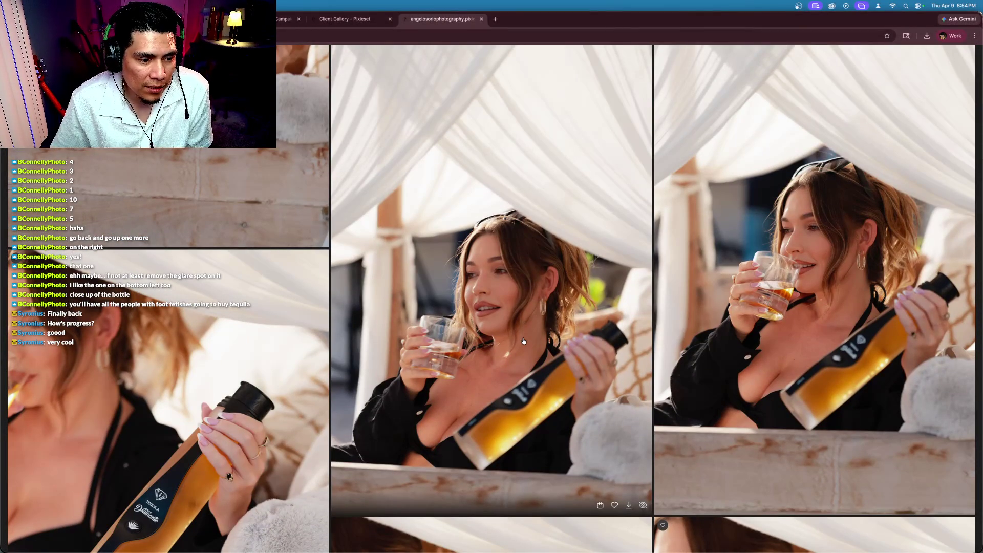
scroll(523, 341, "down", 5)
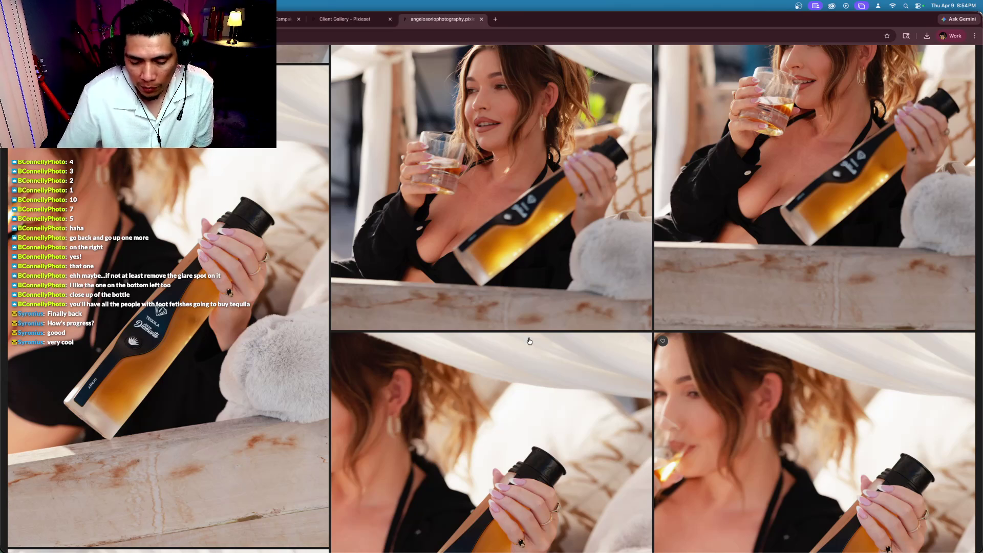
scroll(608, 349, "down", 15)
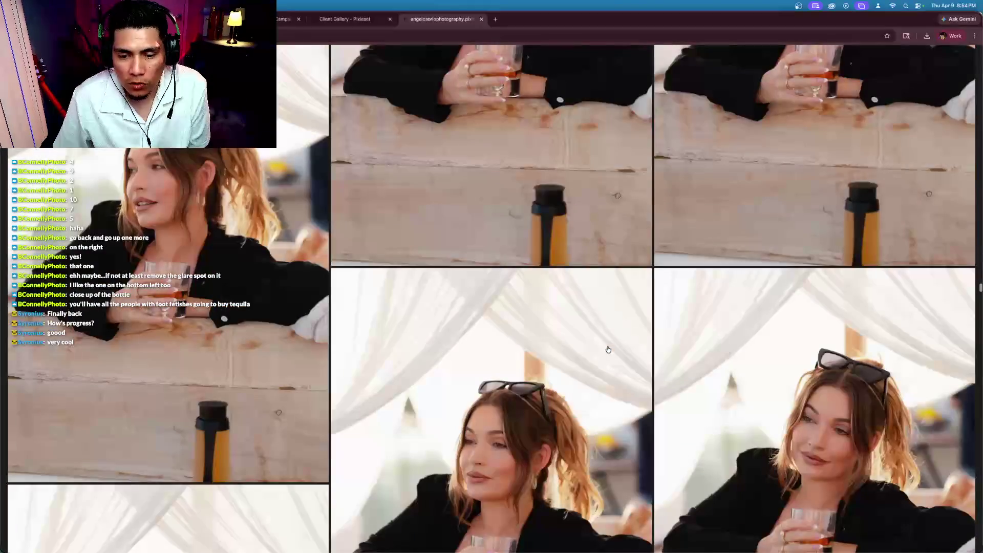
scroll(607, 349, "down", 10)
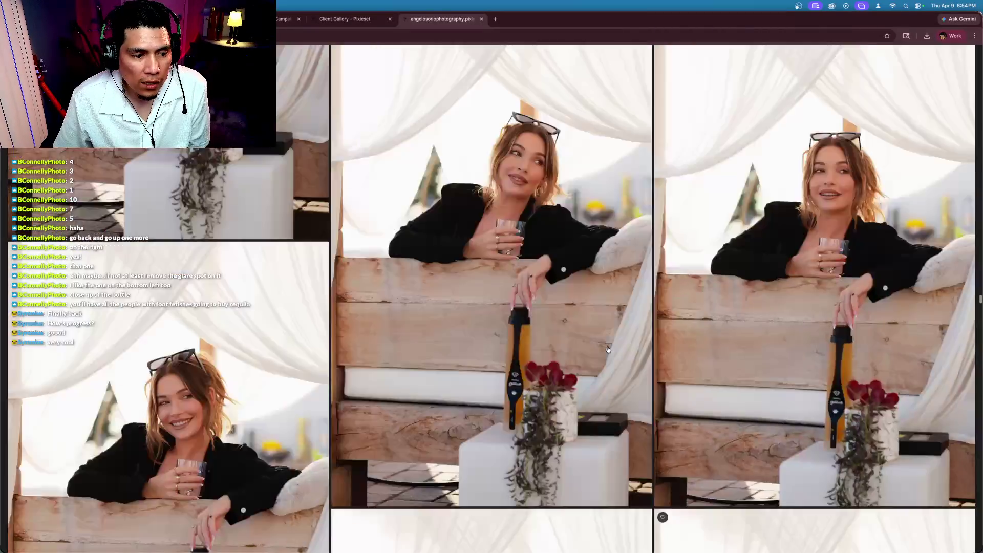
scroll(607, 349, "down", 10)
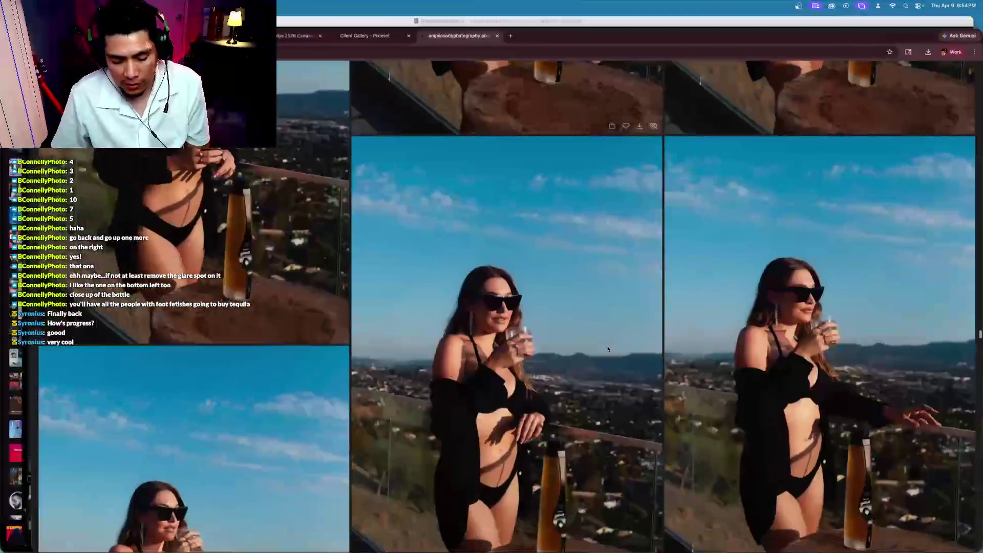
key("ctrl+Up")
Return to Lightroom Develop and browse the groom photos around photo 180 of seated guests
left_click(589, 225)
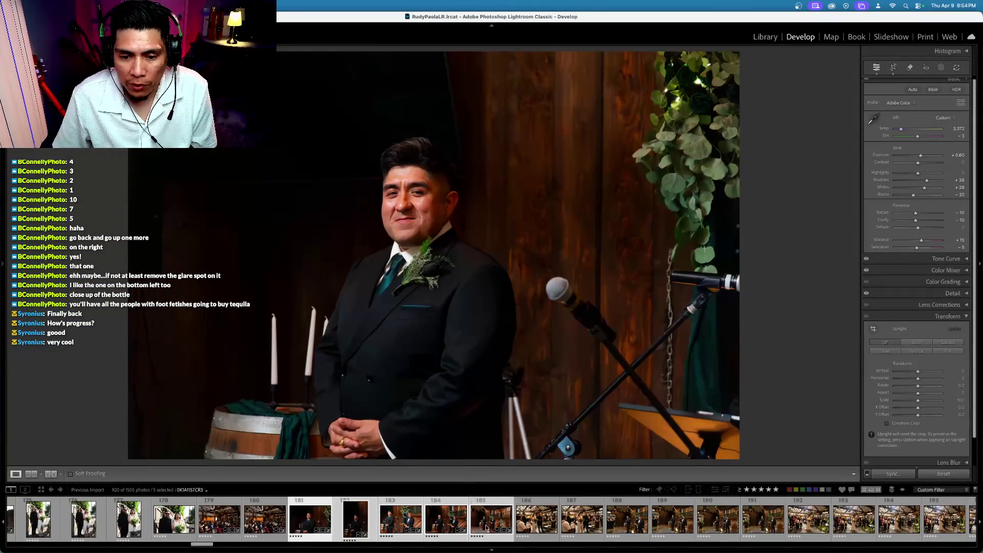
left_click(265, 517)
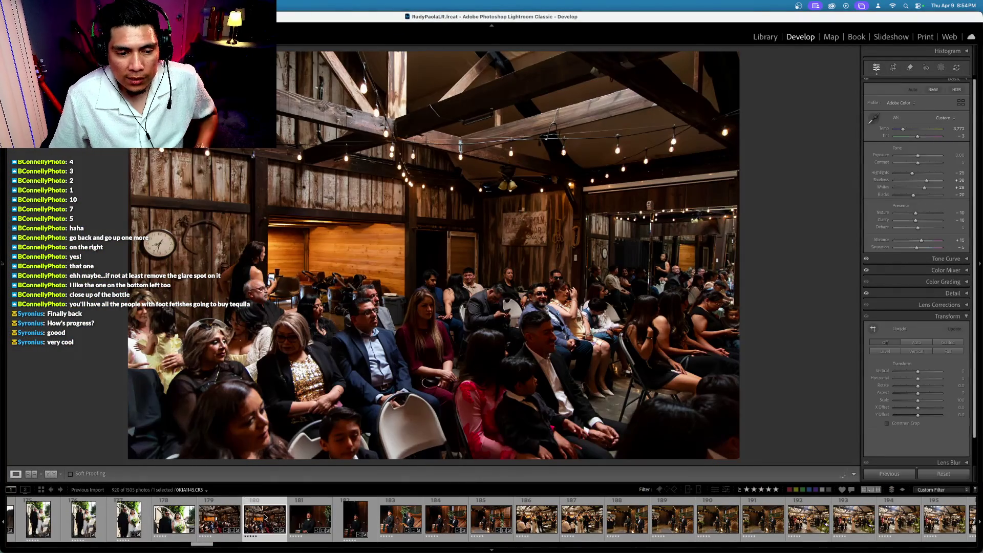
key("Left")
key("Left")
key("Left")
key("Right")
key("Right")
key("Right")
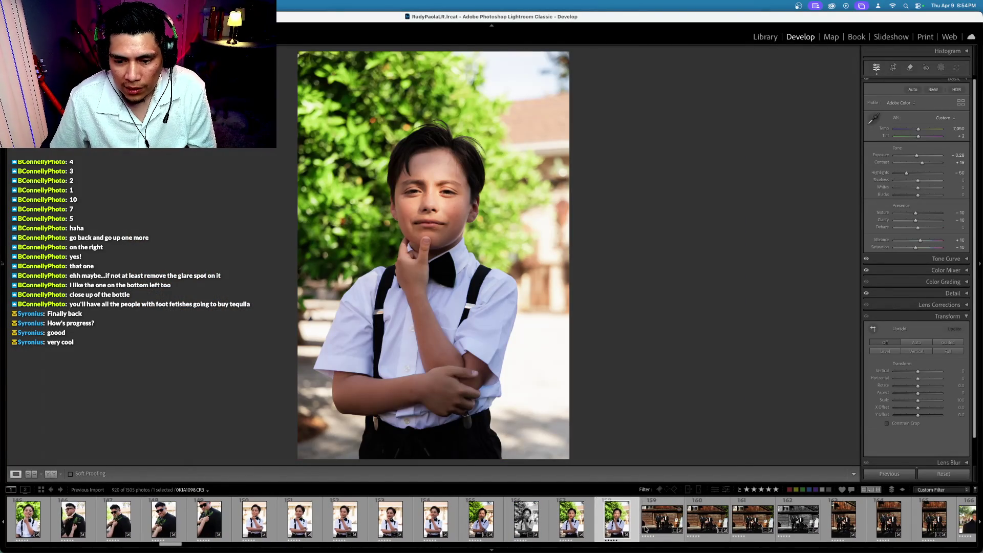
key("Right")
key("Right")
key("Right")
key("Right")
key("Right")
key("Right")
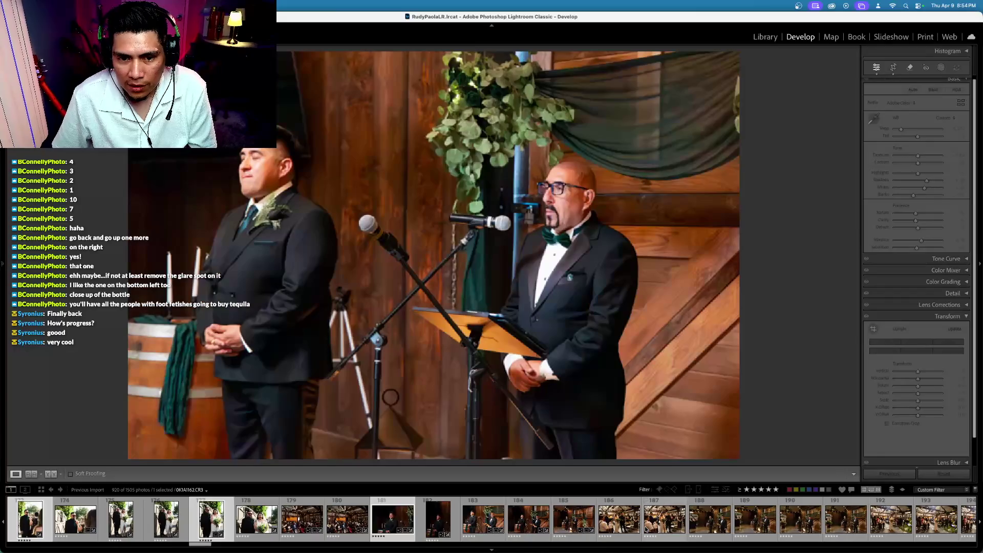
scroll(646, 530, "up", 10)
scroll(646, 531, "up", 20)
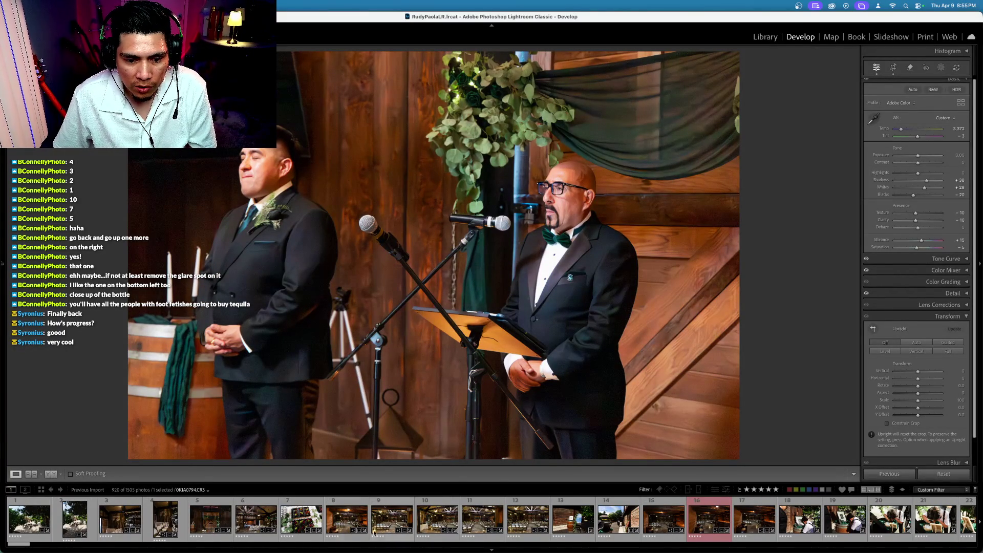
Look through the venue photos from photo 8 to the welcome sign
left_click(341, 527)
key("Right")
key("Right")
key("Right")
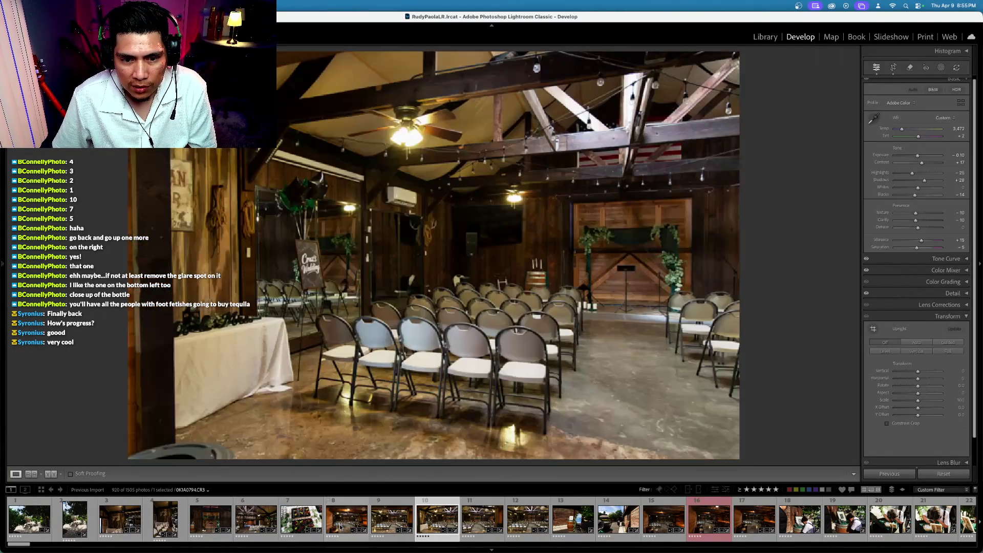
key("Right")
key("Right")
key("Right")
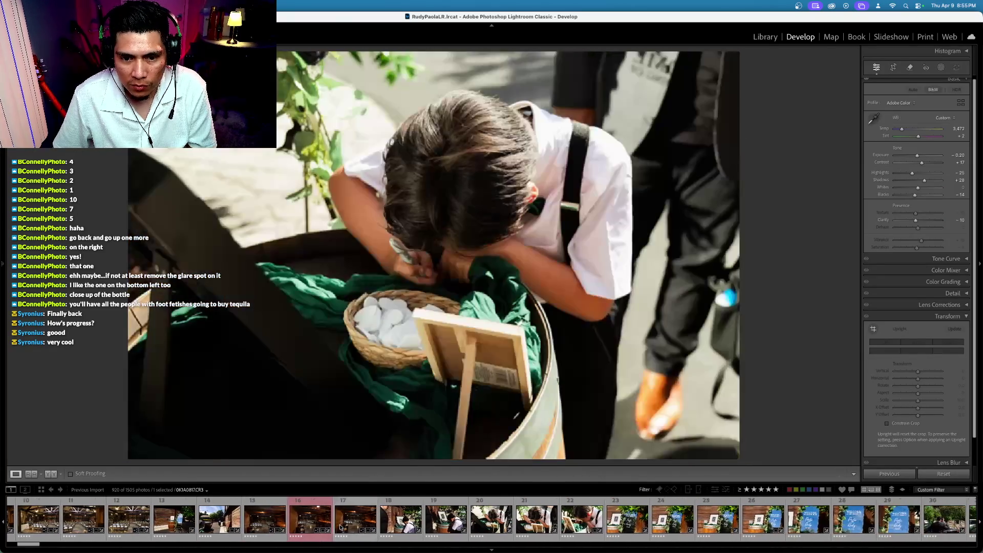
scroll(551, 530, "down", 20)
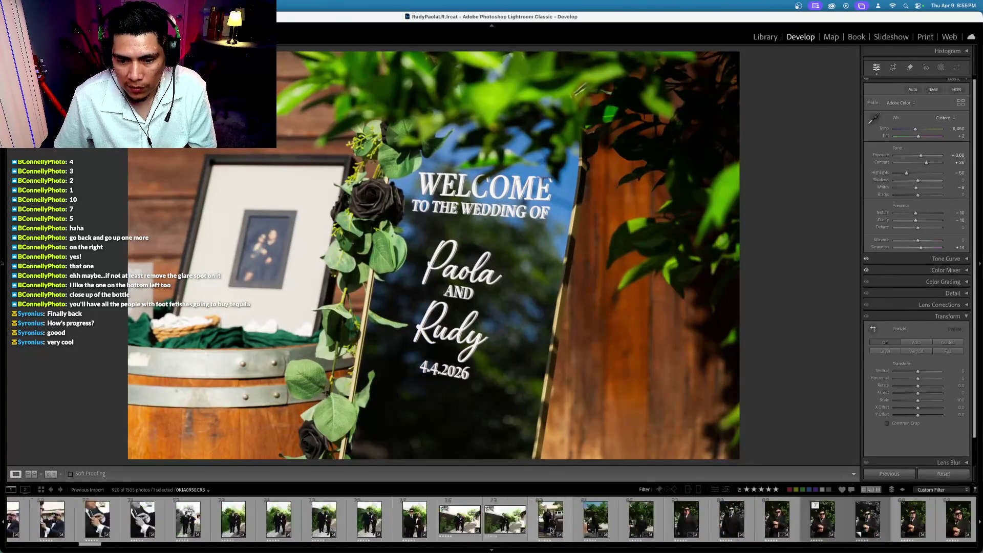
scroll(551, 530, "down", 8)
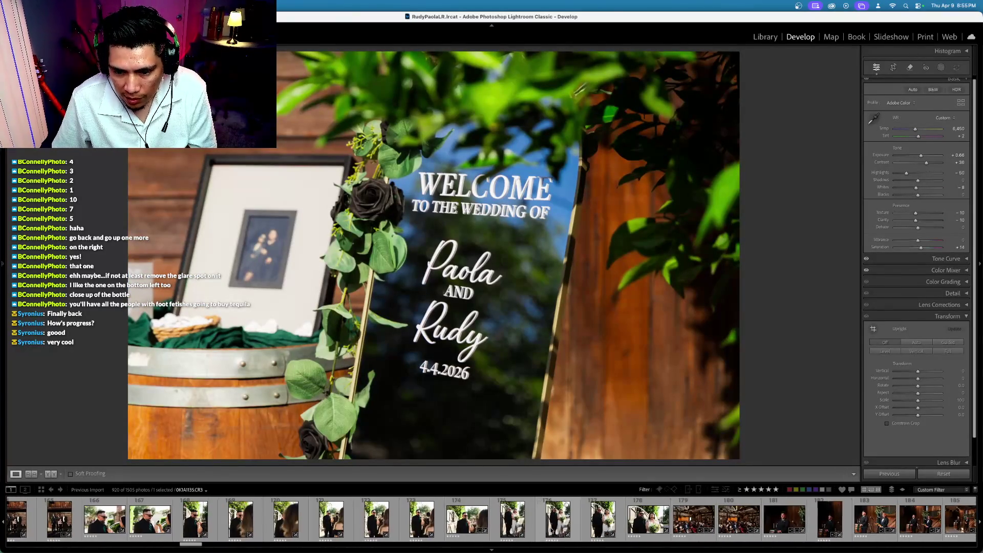
Lower ceremony photo 183's exposure to −0.50 and turn off the star-rating filter
left_click(570, 520)
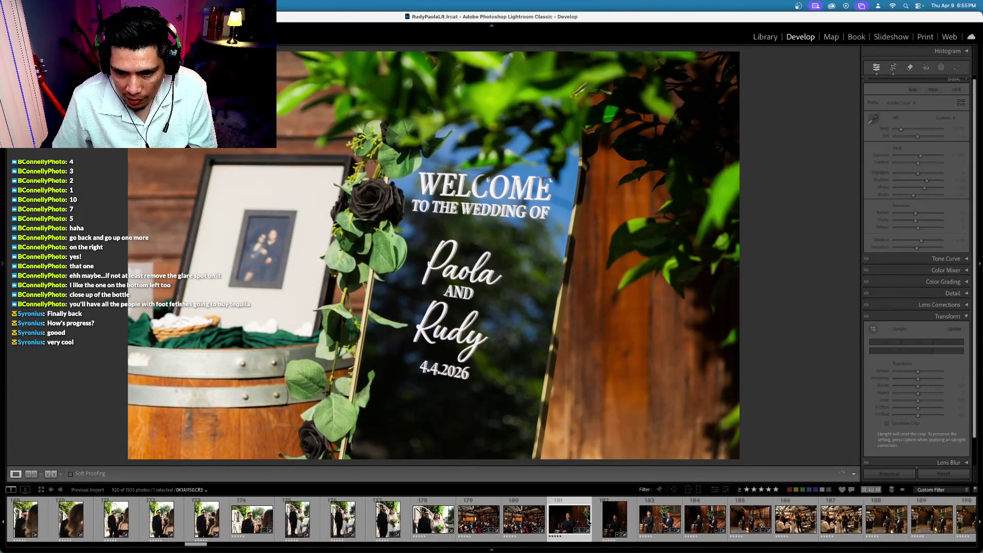
left_click(616, 519, "super")
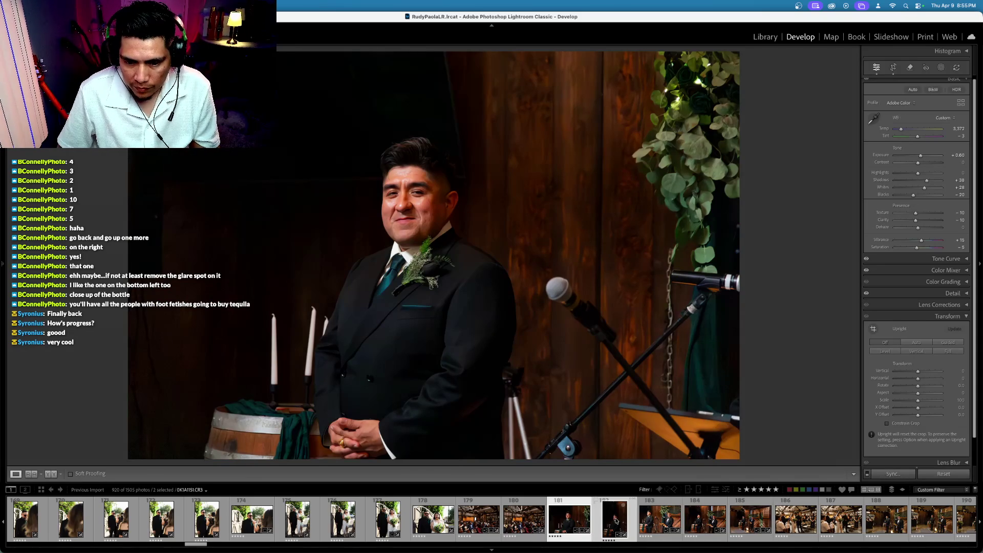
left_click(615, 520)
left_click(573, 520)
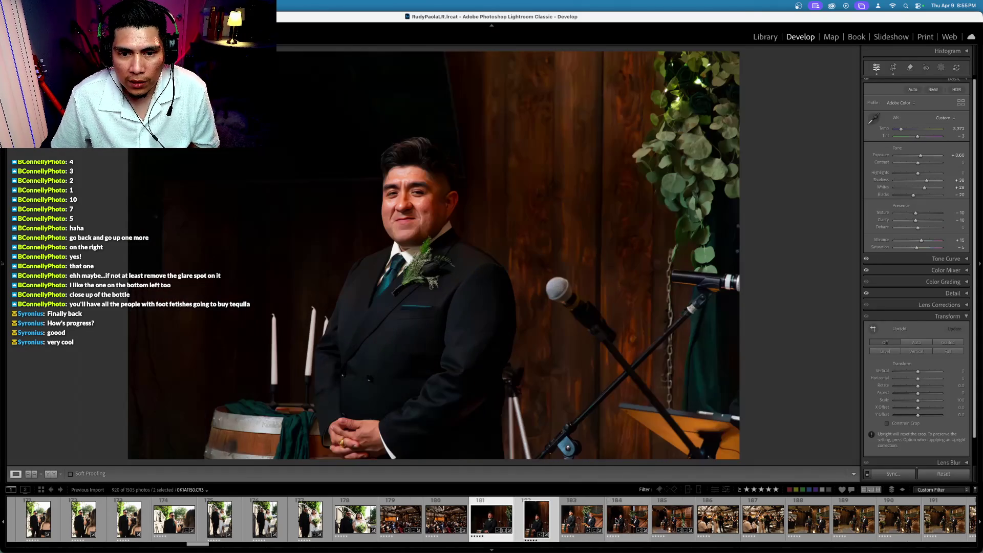
left_click(579, 521)
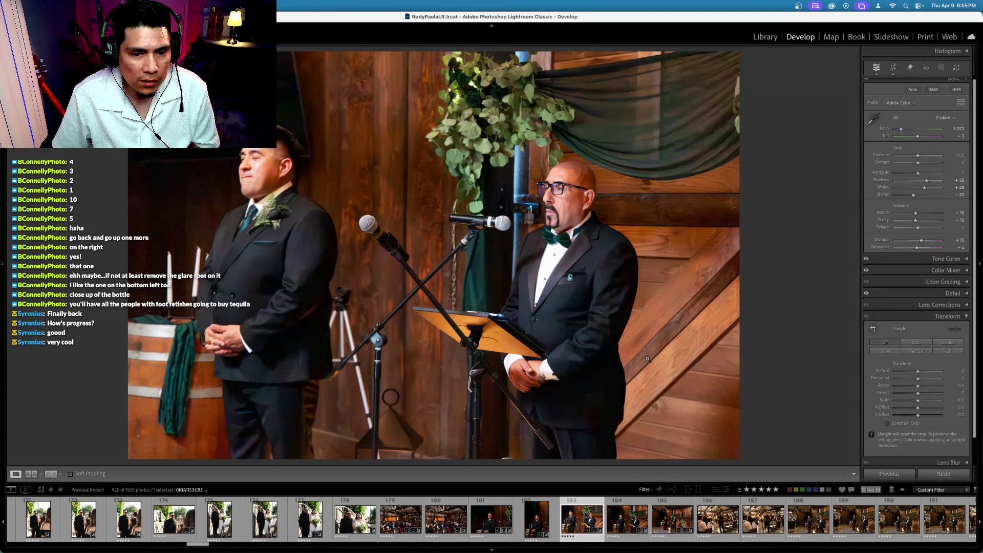
key("minus")
key("minus")
key("minus")
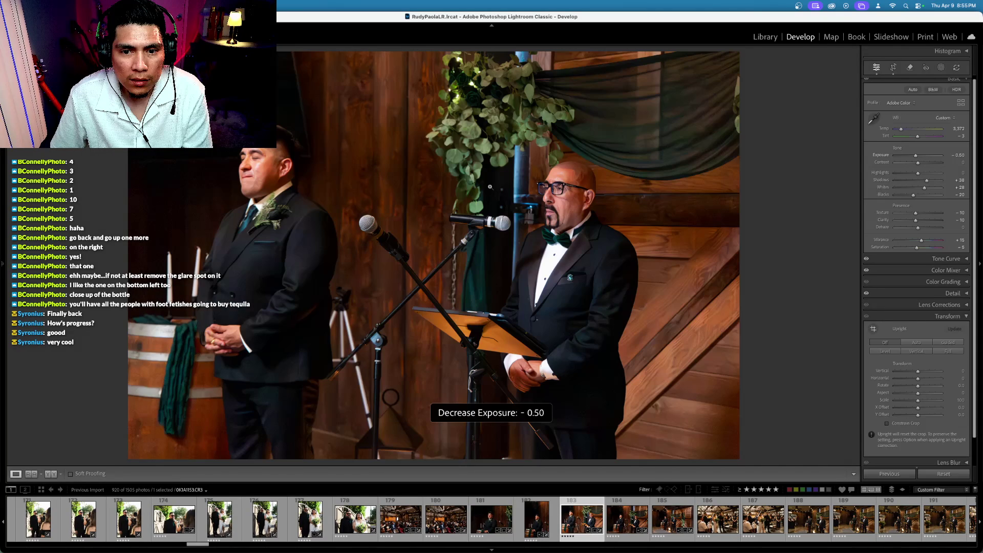
left_click(776, 489)
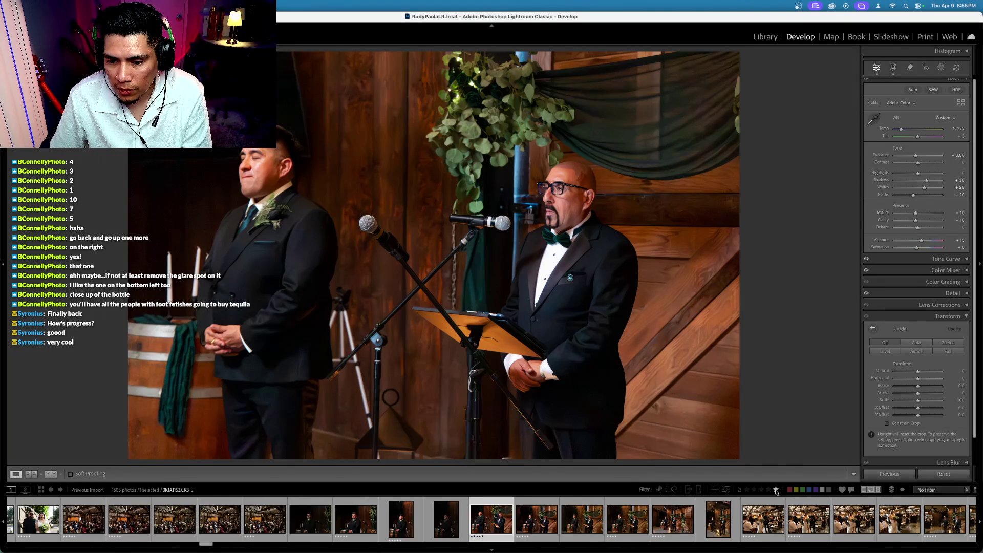
Compare unfiltered photos 310, 311 and 312, then re-enable the 5 Stars and Higher filter
left_click(536, 518)
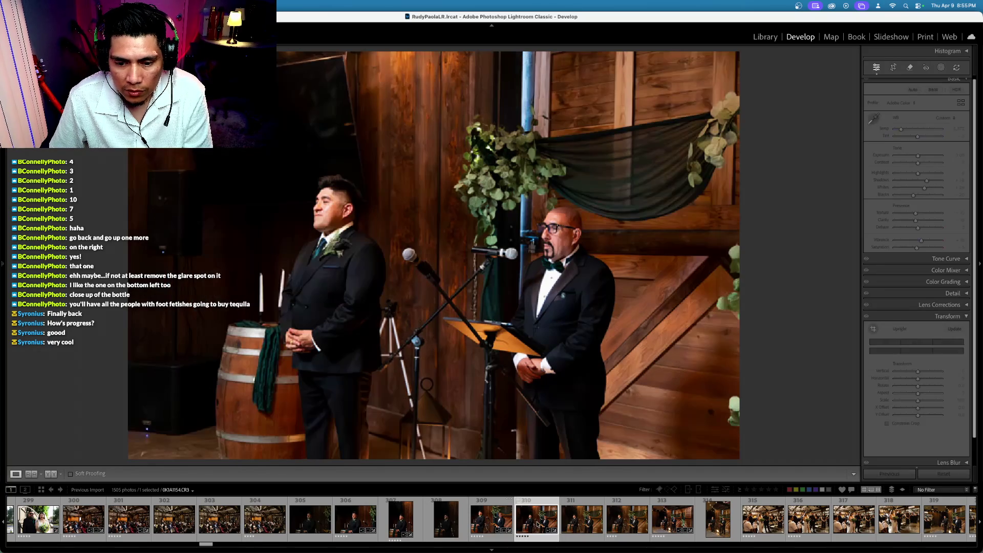
left_click(623, 521)
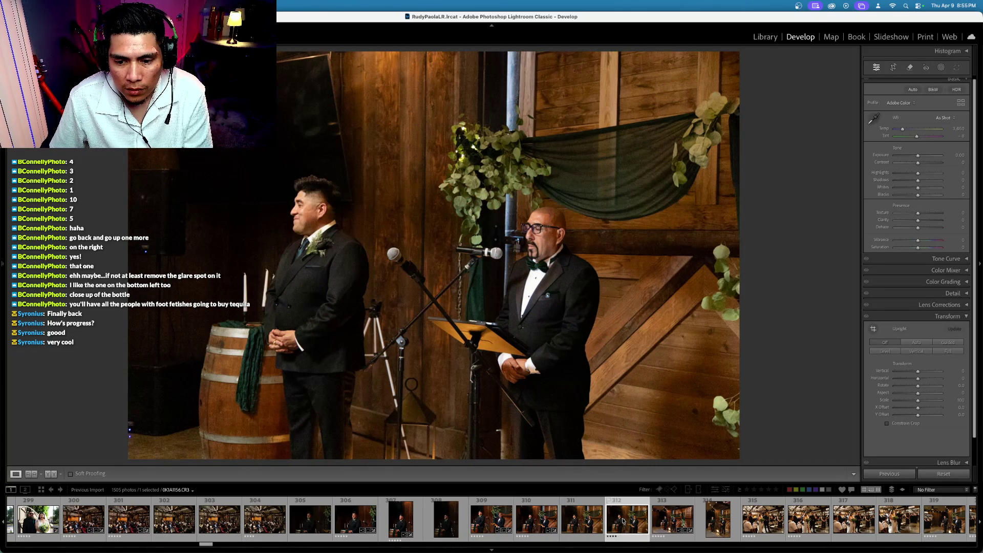
left_click(539, 521)
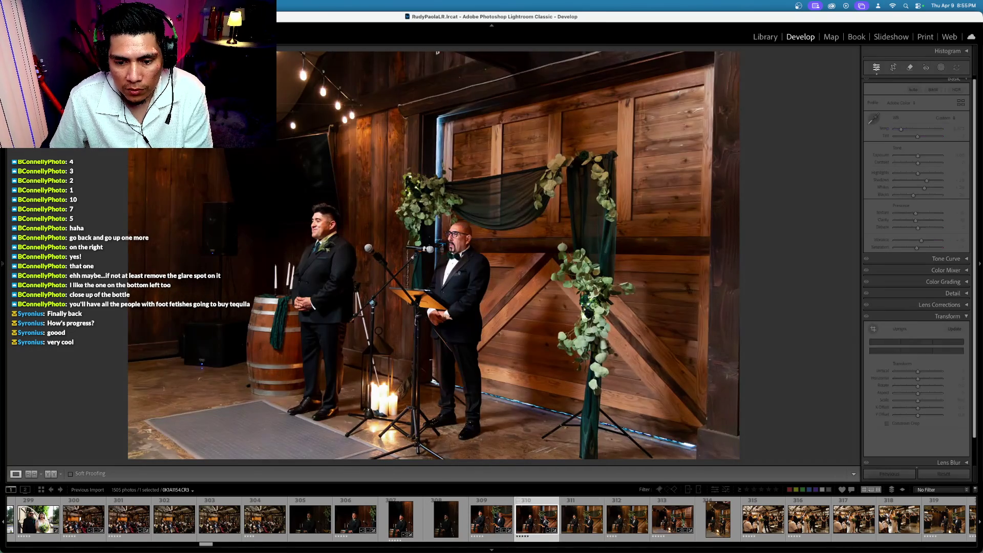
left_click(573, 519)
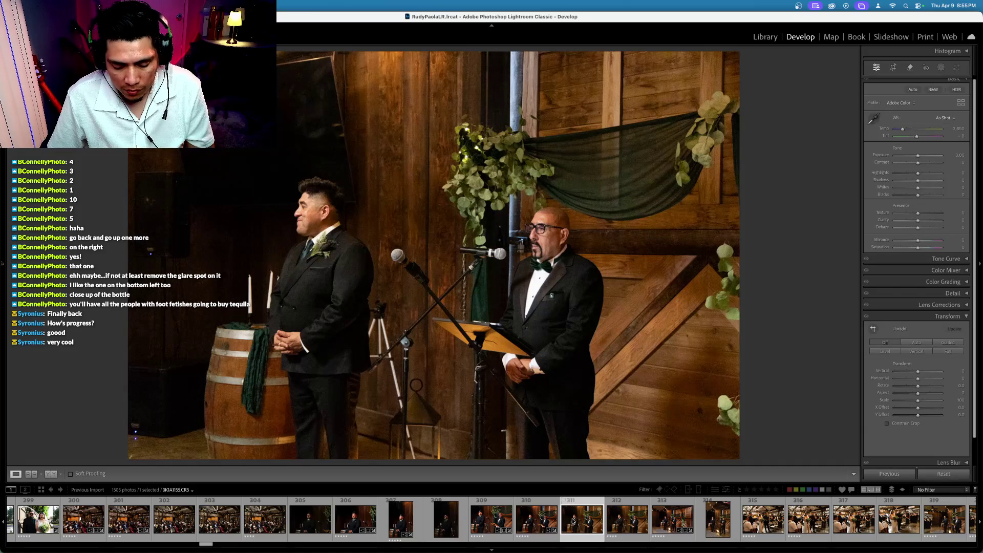
left_click(551, 523)
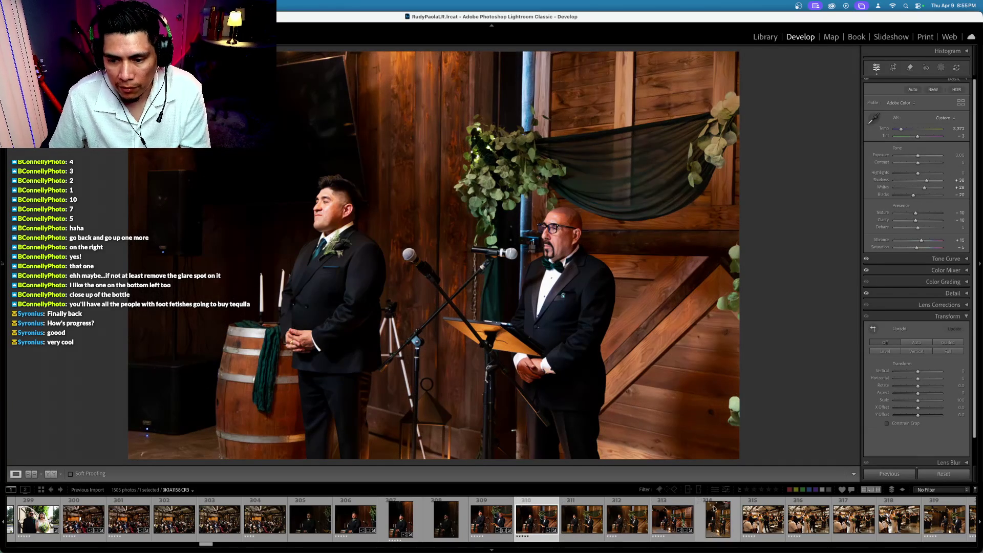
left_click(775, 490)
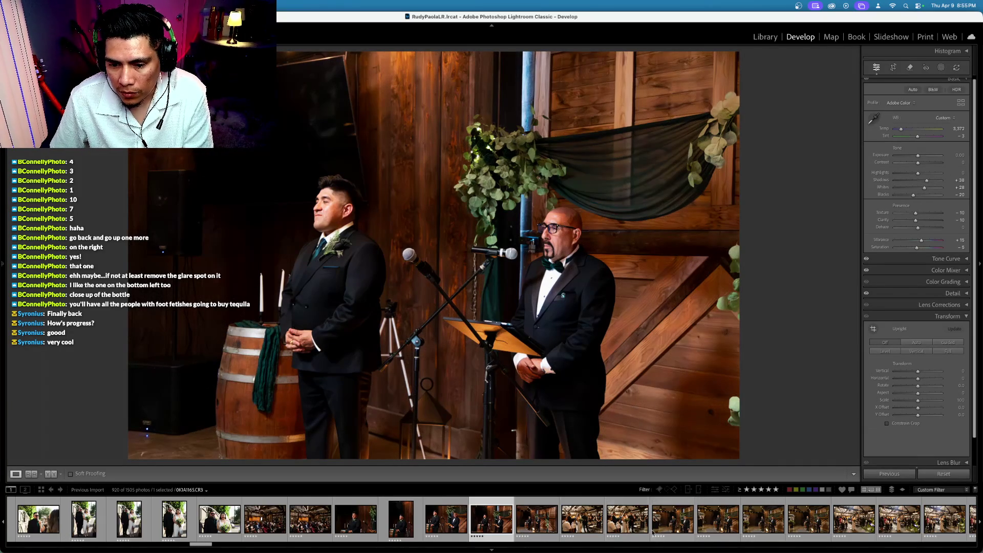
Crop photo 0K1A1153 in from the left so the officiant at the microphone sits more centrally
left_click(450, 520)
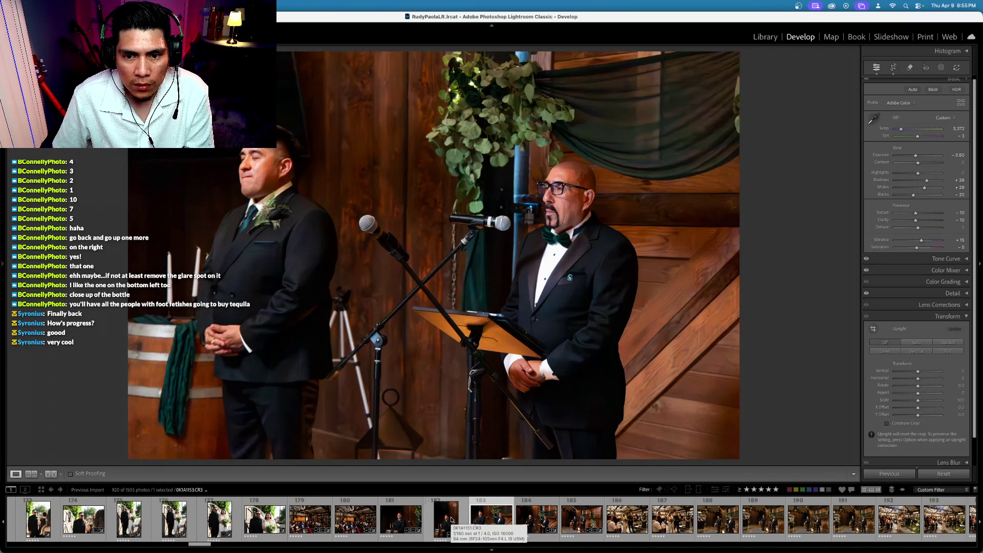
left_click(893, 68)
left_click_drag(144, 260, 205, 253)
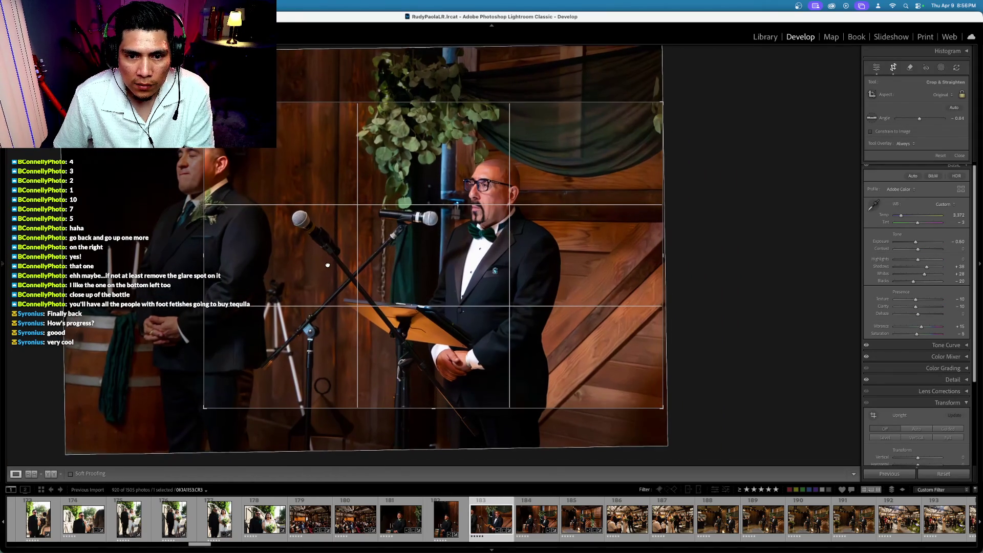
left_click_drag(317, 272, 301, 273)
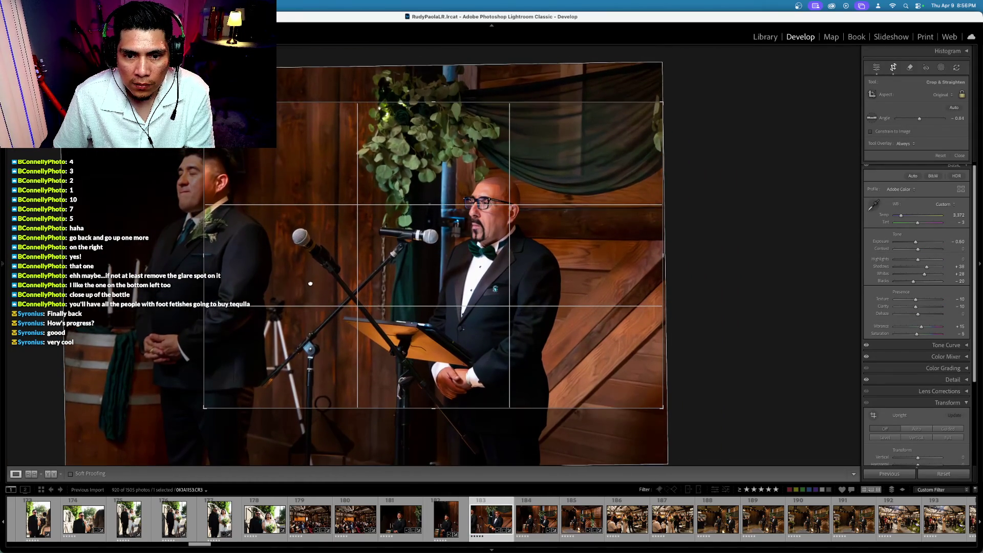
key("Return")
key("Right")
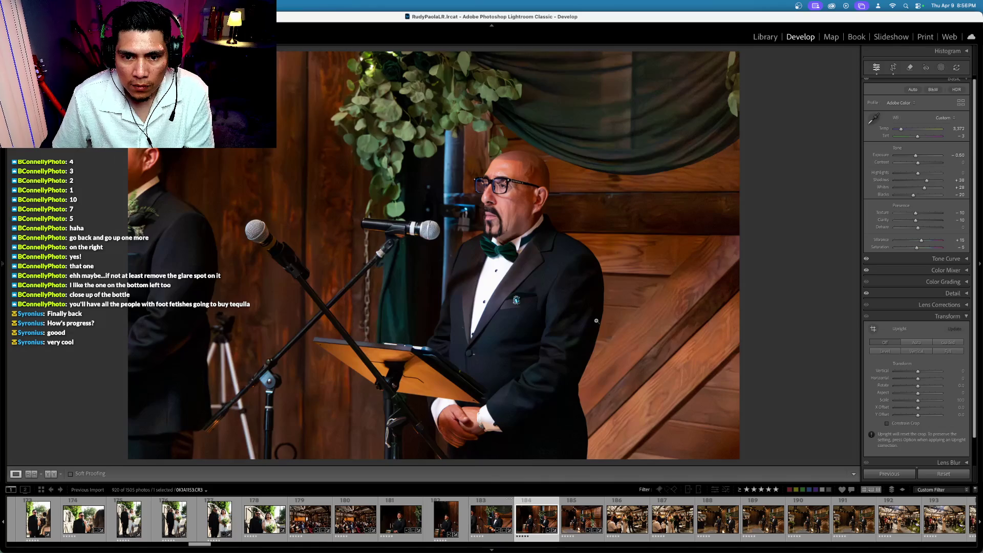
Set the exposure of photos 184 and 185 to −0.20
key("minus")
key("minus")
key("minus")
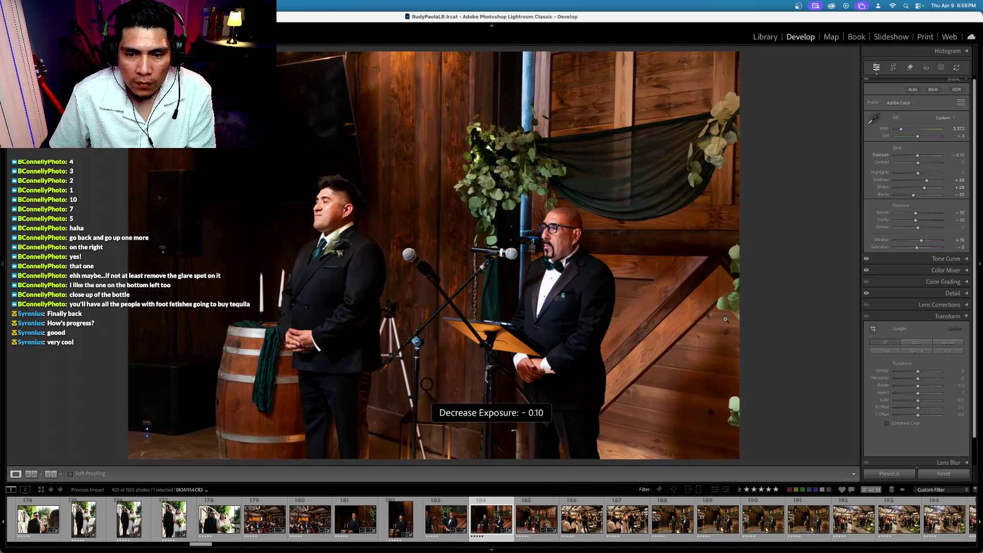
key("equal")
key("Right")
key("minus")
key("minus")
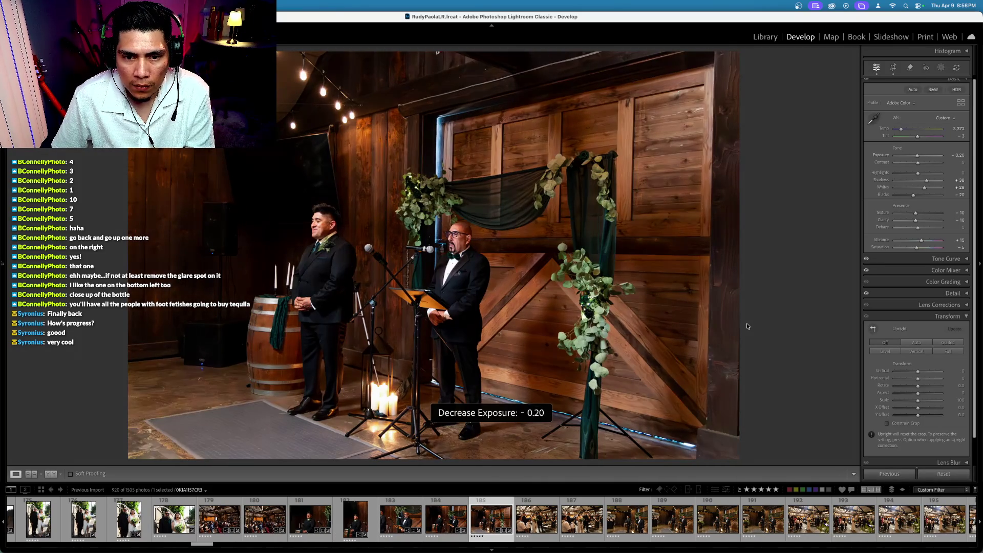
Compare the altar photo before and after editing, zooming in on the officiant and back to Fit
key("backslash")
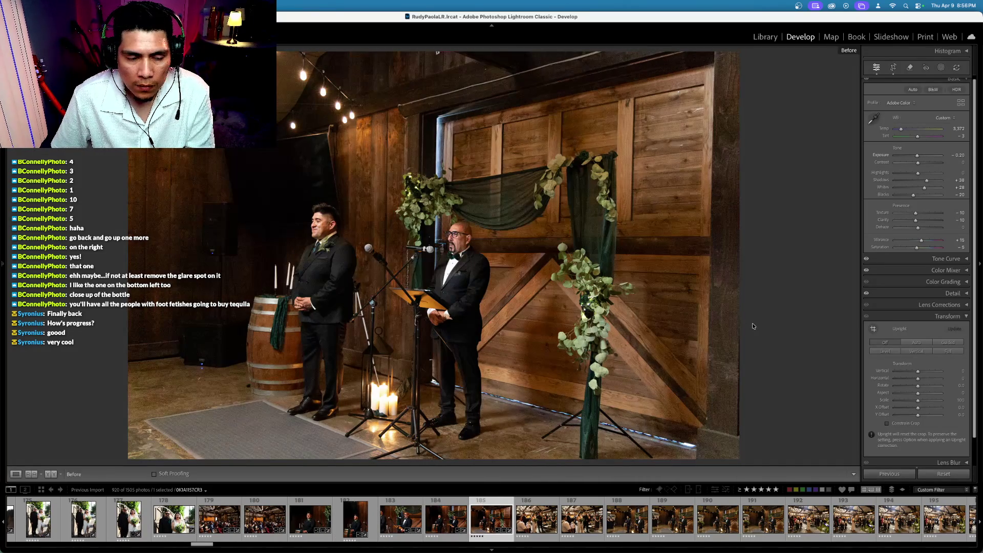
key("backslash")
key("backslash")
left_click(429, 262)
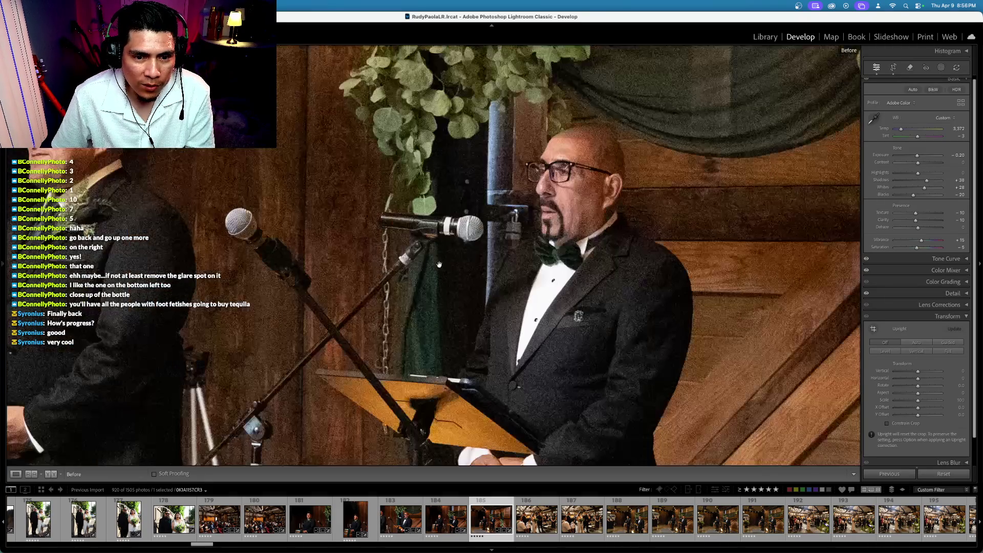
key("backslash")
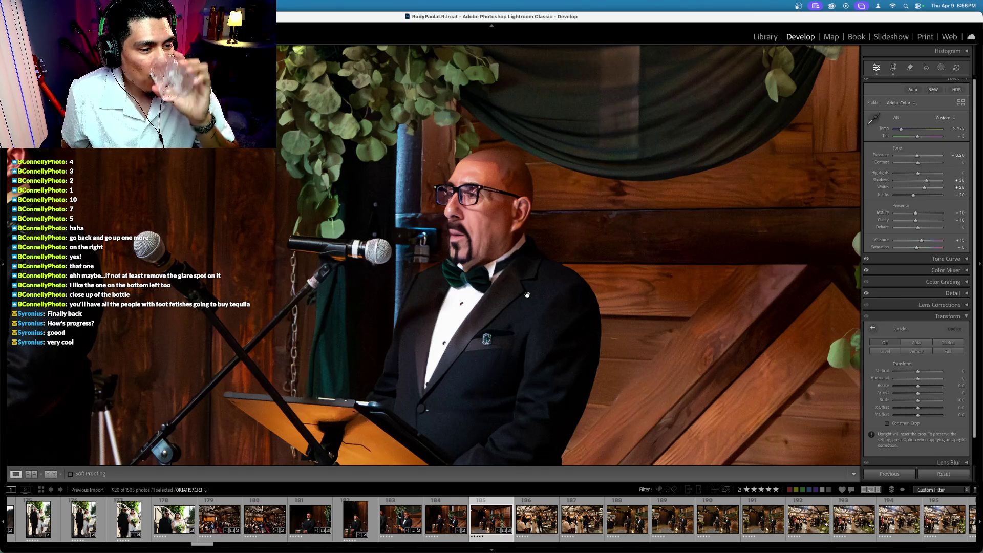
key("backslash")
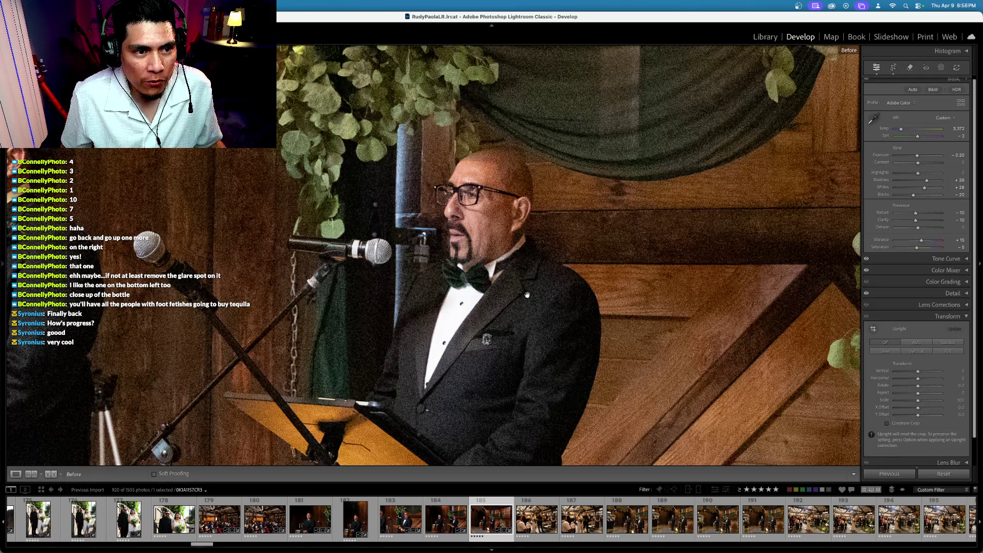
key("backslash")
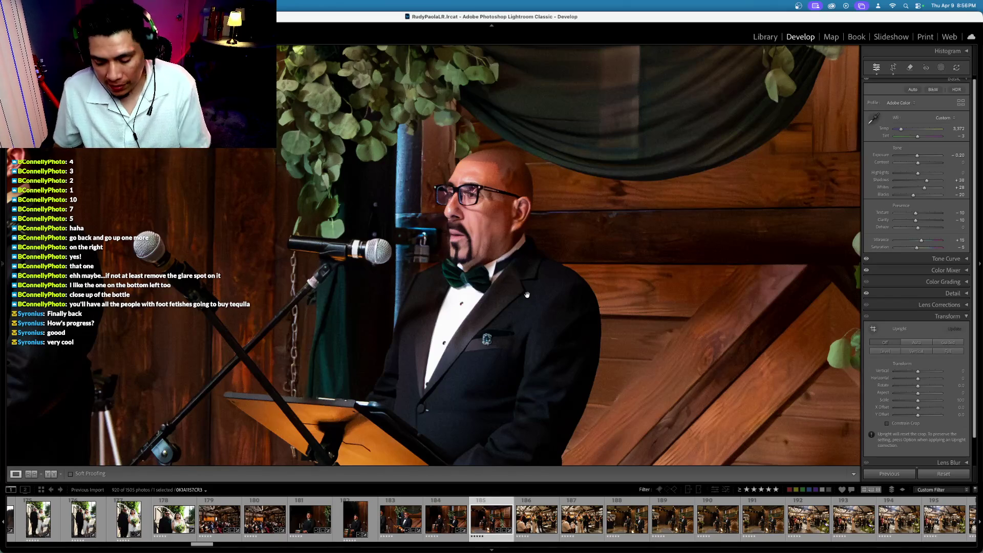
left_click(526, 294)
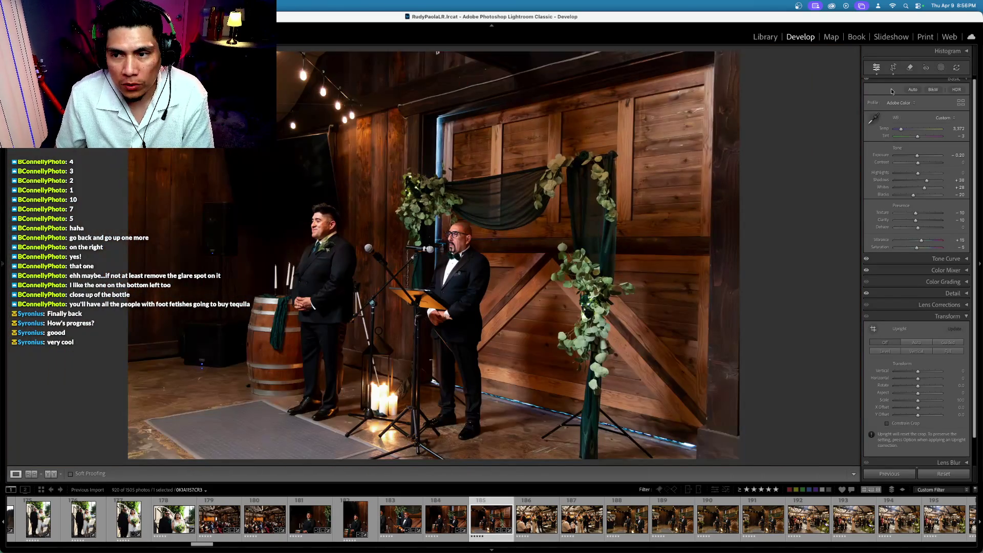
Check the altar photo's crop without changes and move on to bride aisle photo 186
left_click(893, 67)
key("Return")
key("Right")
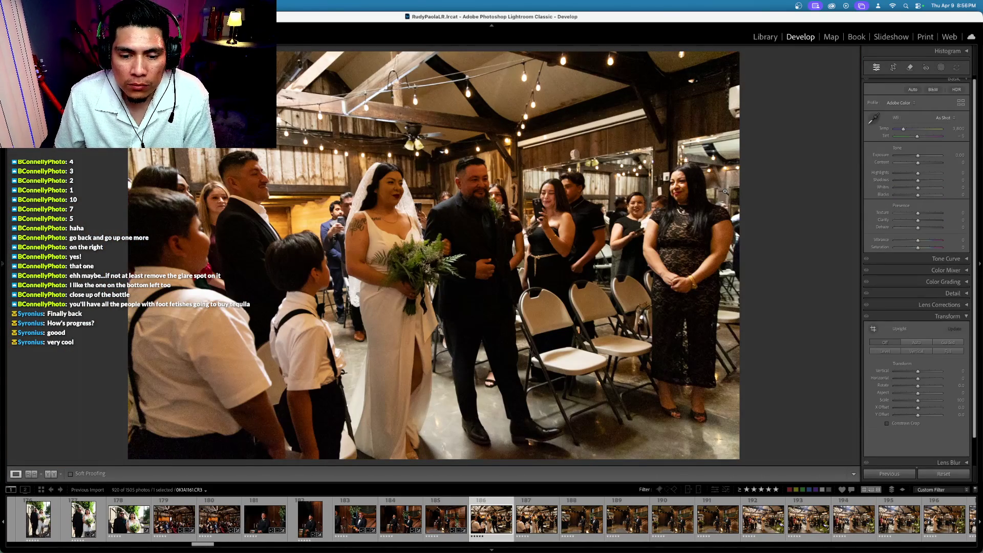
Sync the edits from altar photo 185 onto aisle photo 186
left_click(445, 518, "super")
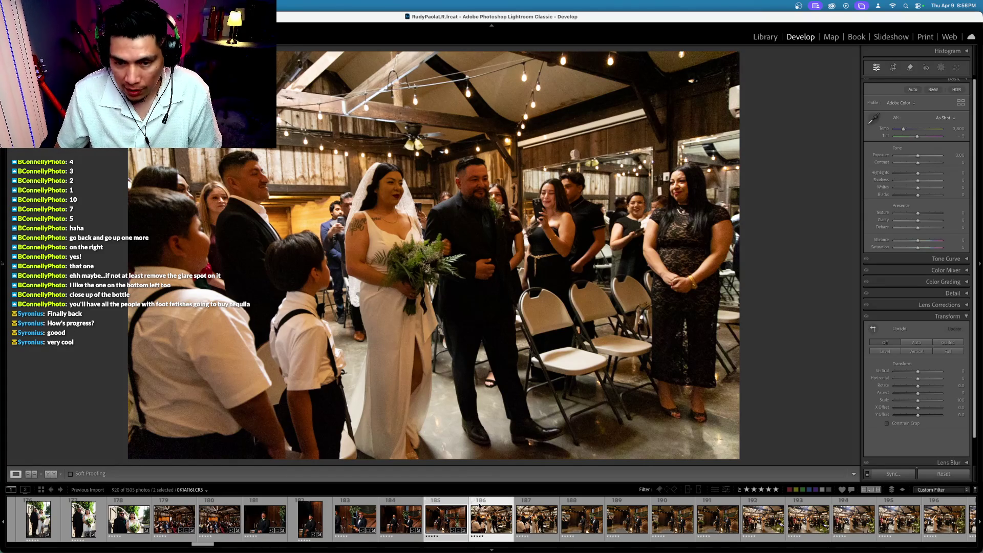
left_click(445, 518)
key("super+shift+s")
key("Return")
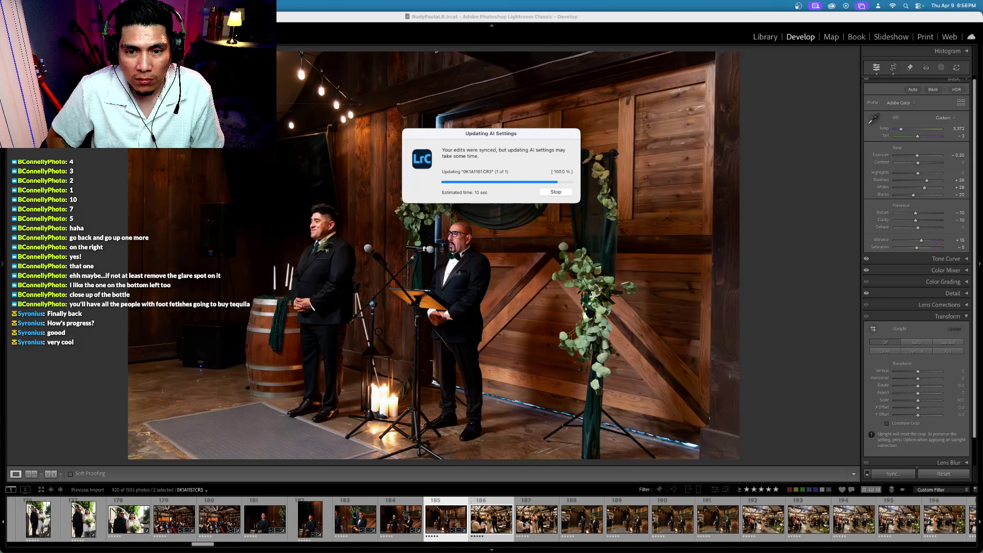
Adjust aisle photo 186's white balance to Temp 3,222 and Tint −8
key("Right")
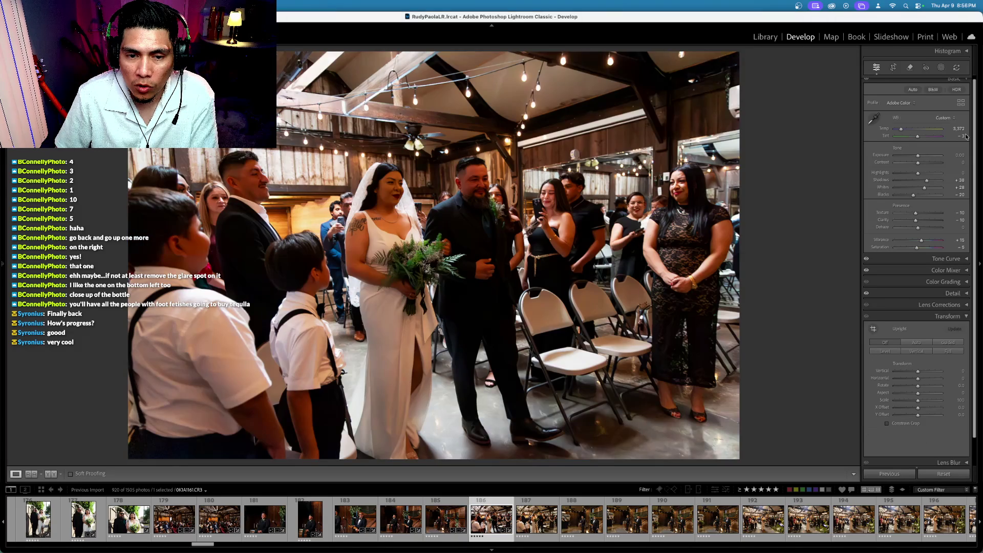
key("minus")
key("Up")
key("shift+Down")
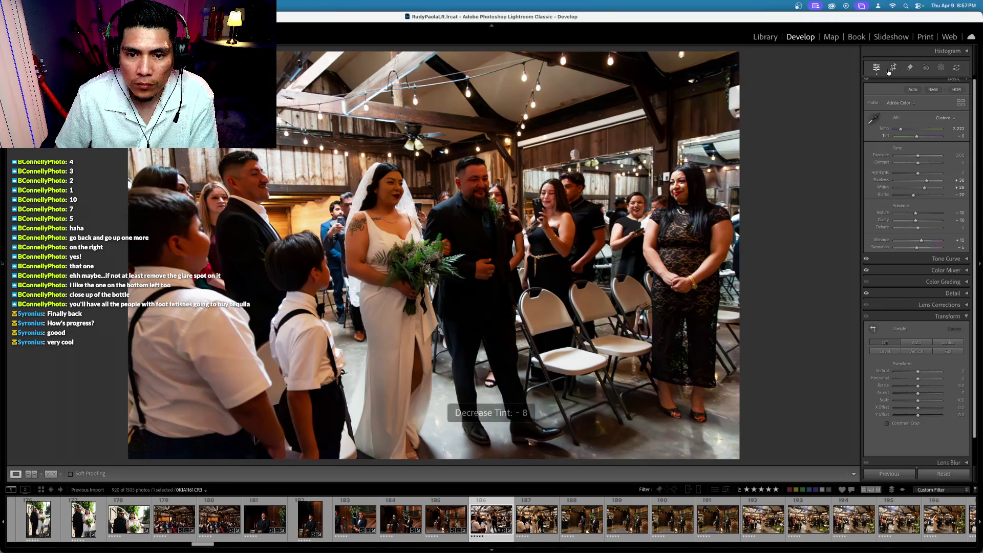
Straighten aisle photo 186 with a fine grid overlay, ending at a 3.23° crop angle
key("r")
key("o")
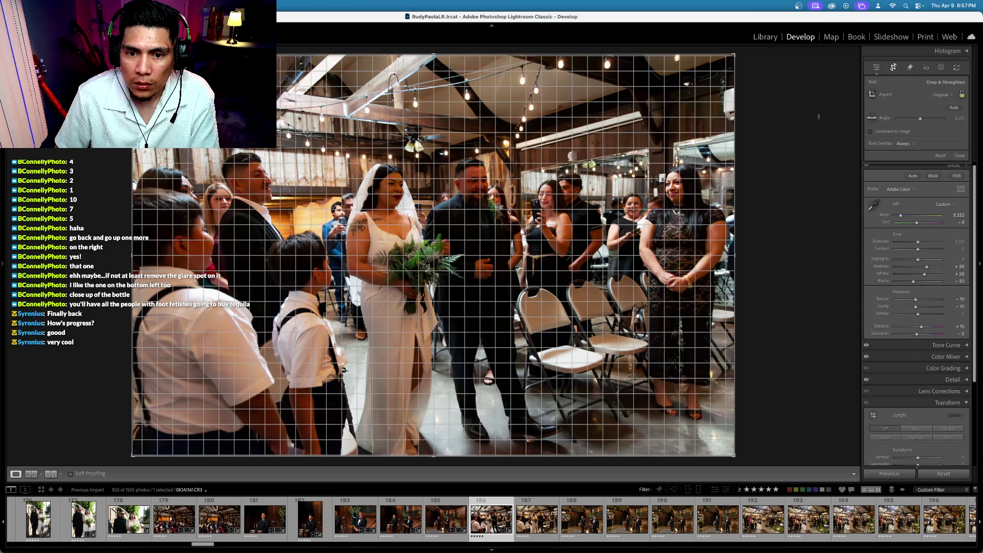
left_click_drag(818, 116, 818, 128)
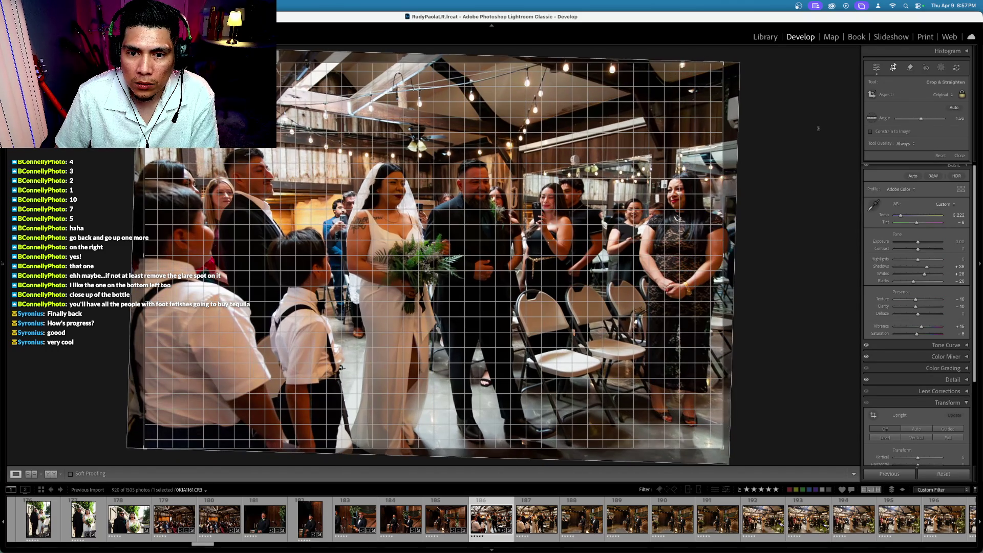
key("Return")
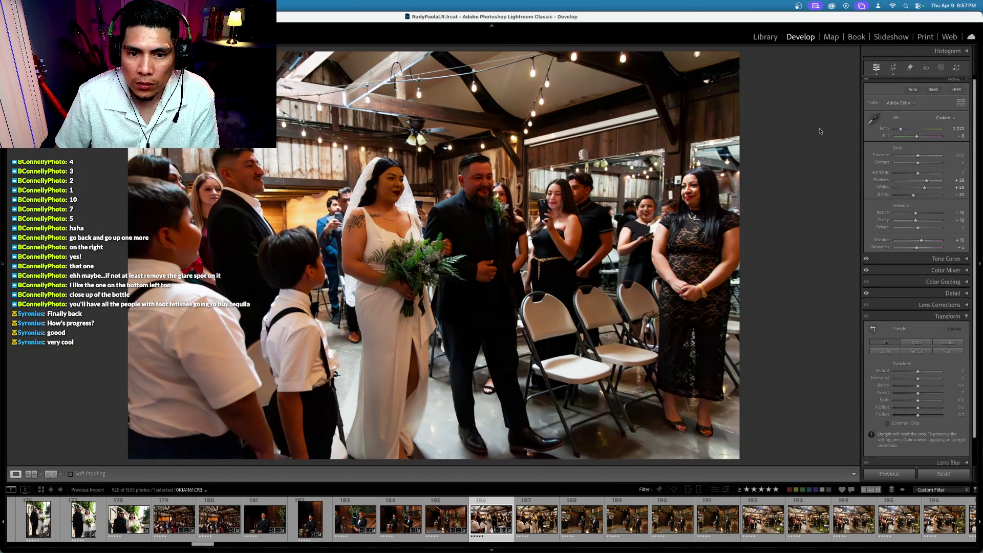
left_click(893, 67)
left_click_drag(818, 116, 820, 120)
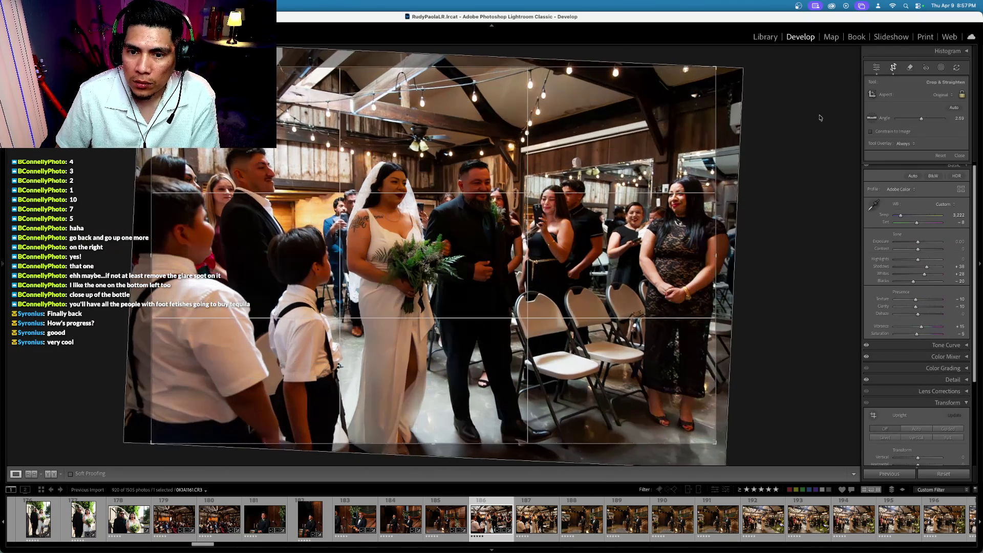
key("Return")
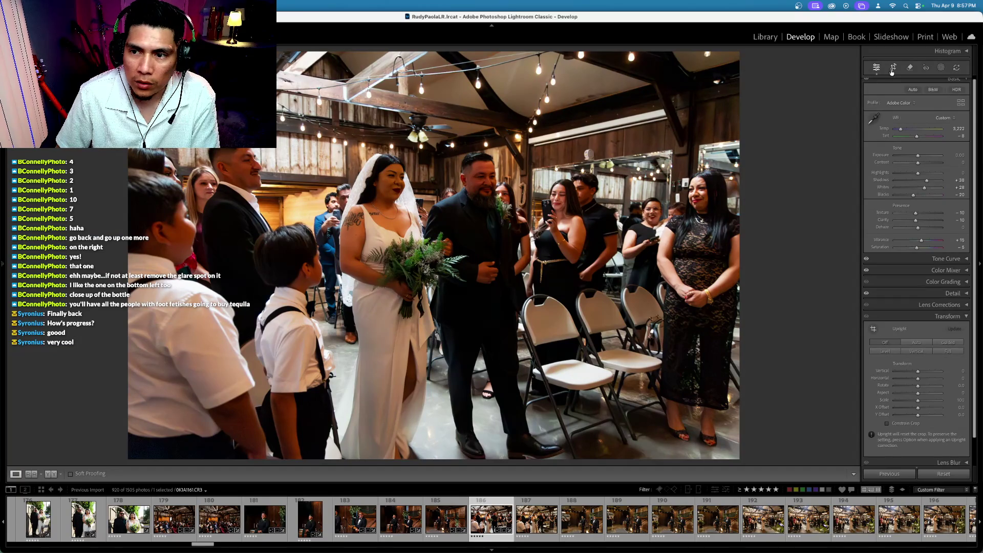
left_click(893, 67)
key("Return")
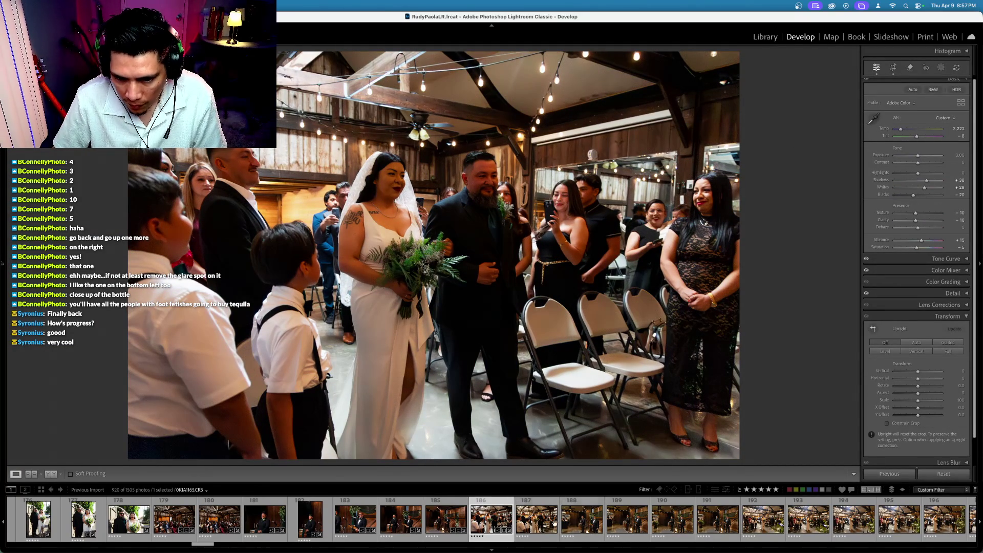
Add photo 187 to the selection, clear the filter, and select the next bride-entrance photo
left_click(536, 521, "shift")
key("super+l")
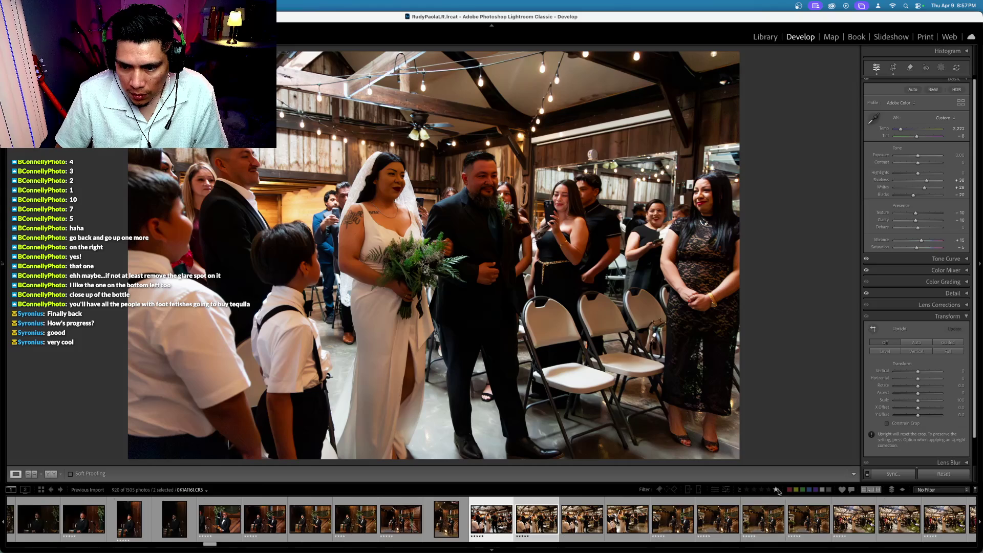
left_click(594, 527)
Browse entrance photos 314–317 and rate photo 317 five stars
key("Right")
key("Left")
key("Left")
key("Left")
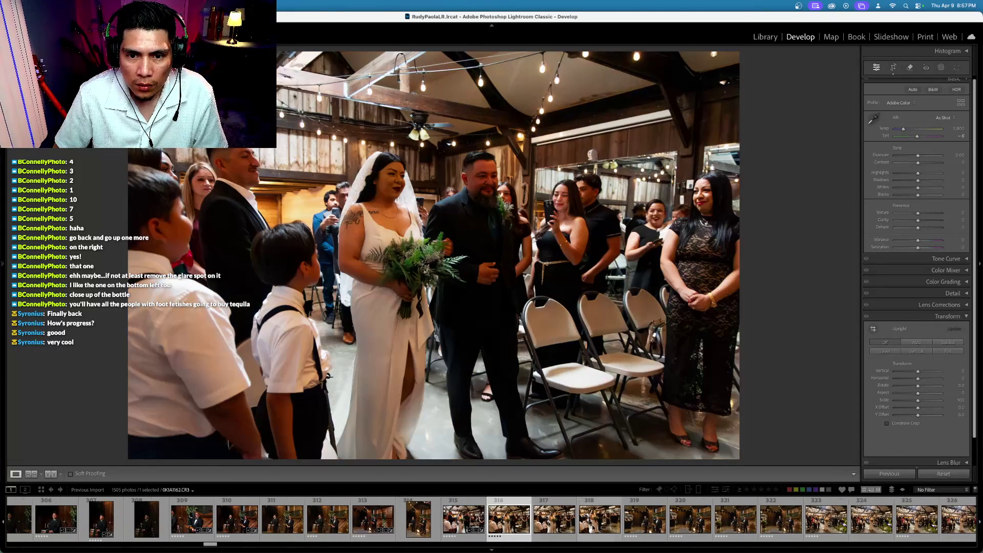
key("Left")
key("Right")
key("Right")
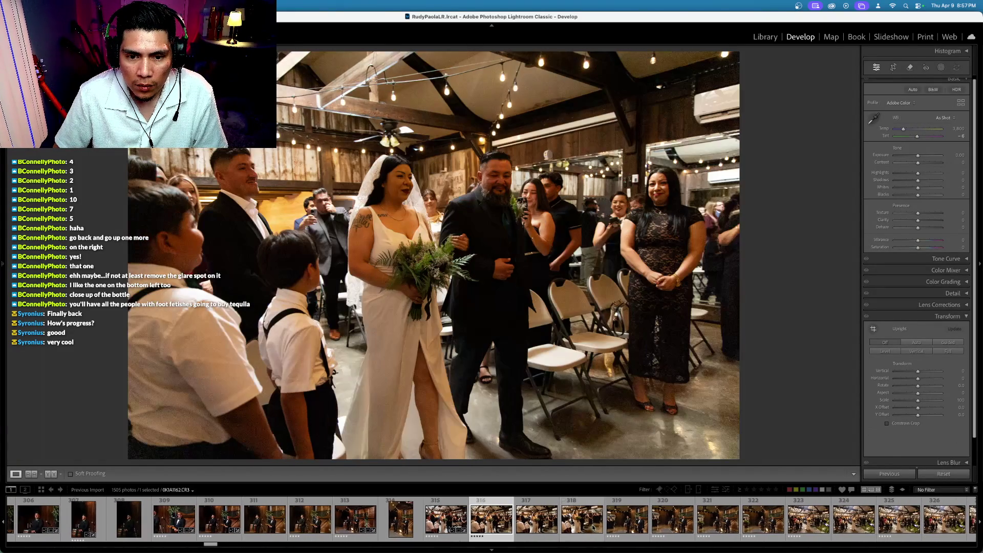
key("Right")
key("5")
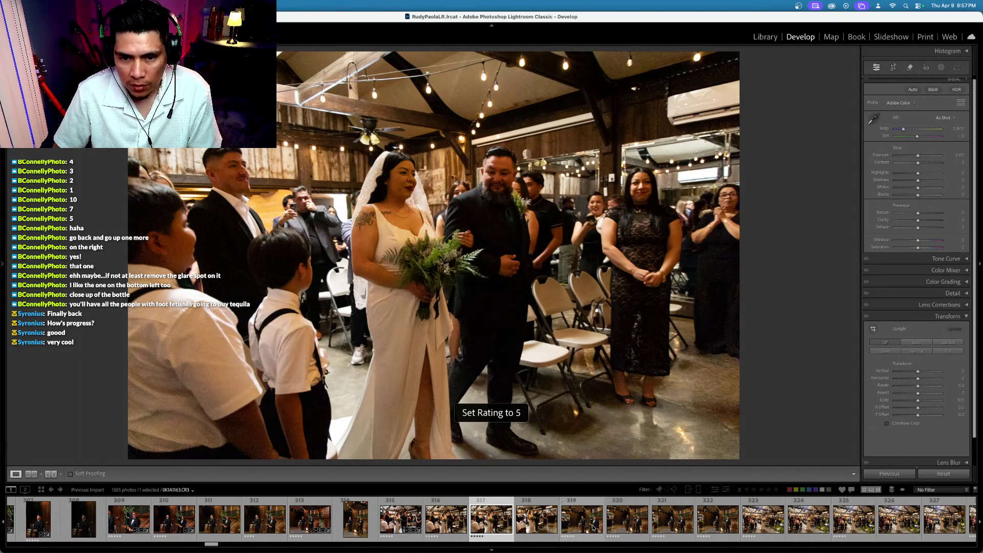
Check photo 317's crop without changes and filter the filmstrip to 5-star photos
left_click(892, 67)
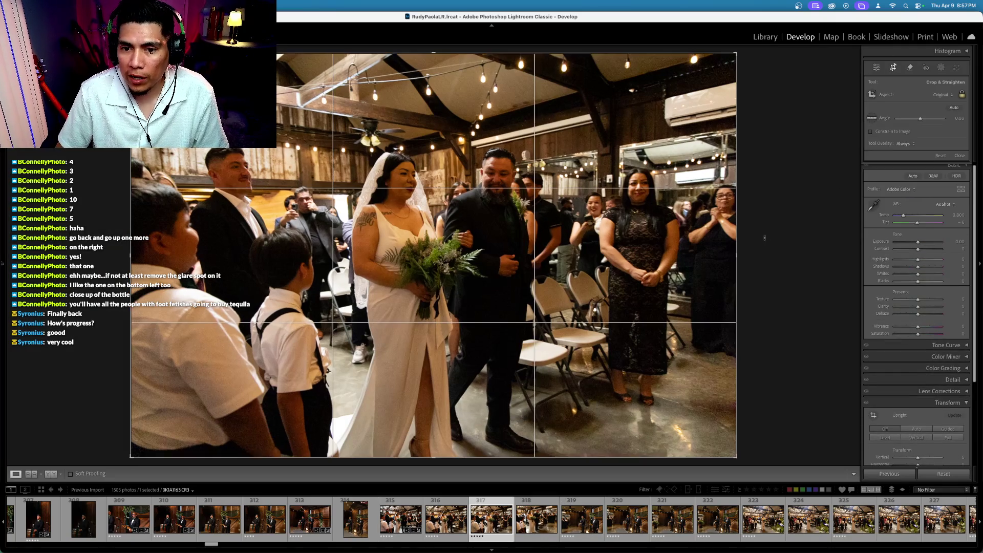
left_click(876, 67)
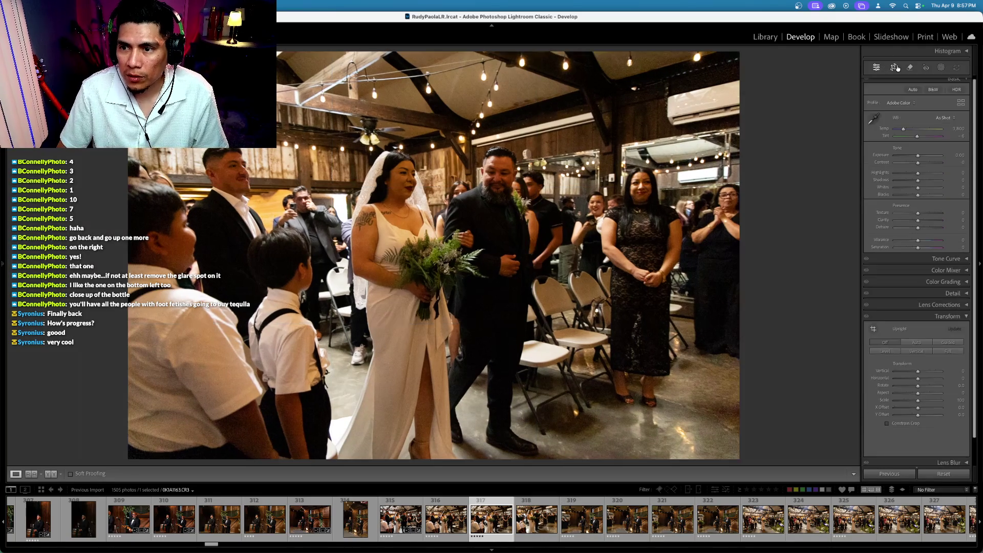
left_click(893, 67)
left_click(893, 67)
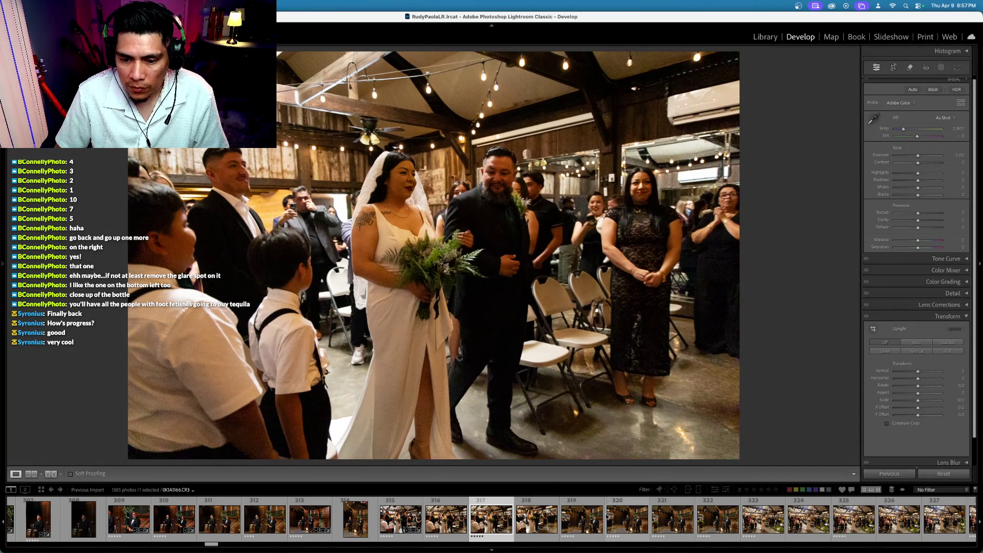
left_click(776, 490)
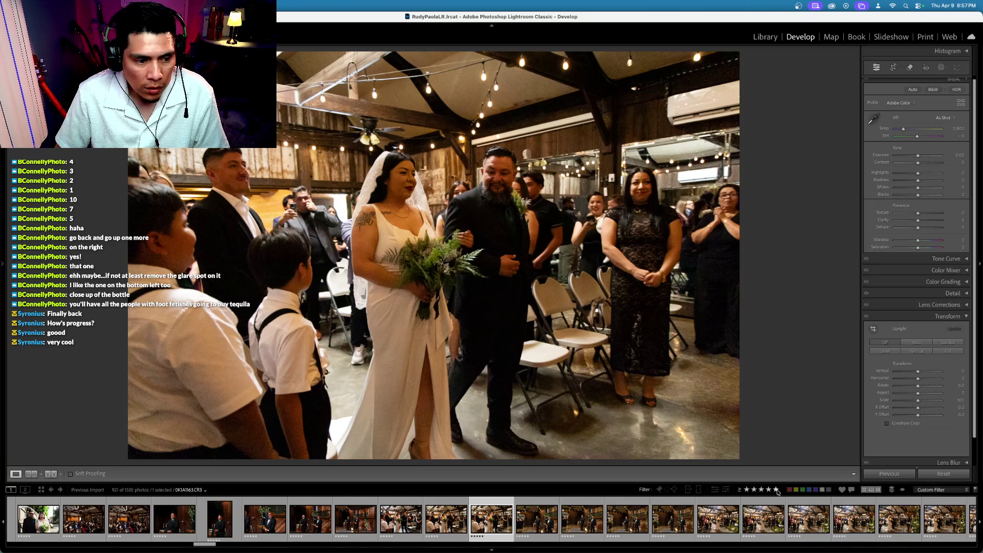
Select aisle photos 186–188 and undo back to Vibrance +15 with Saturation −5
key("Left")
key("Left")
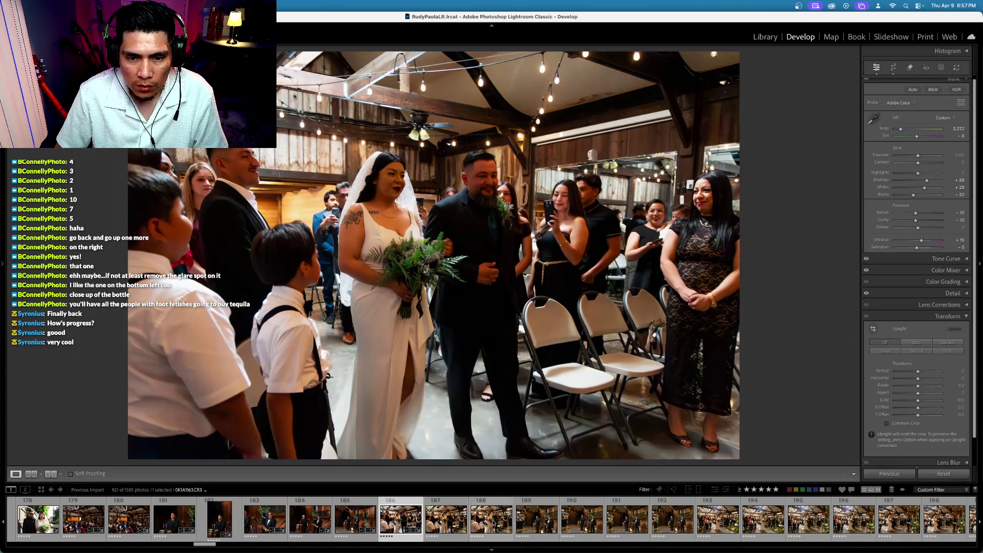
left_click(493, 522, "shift")
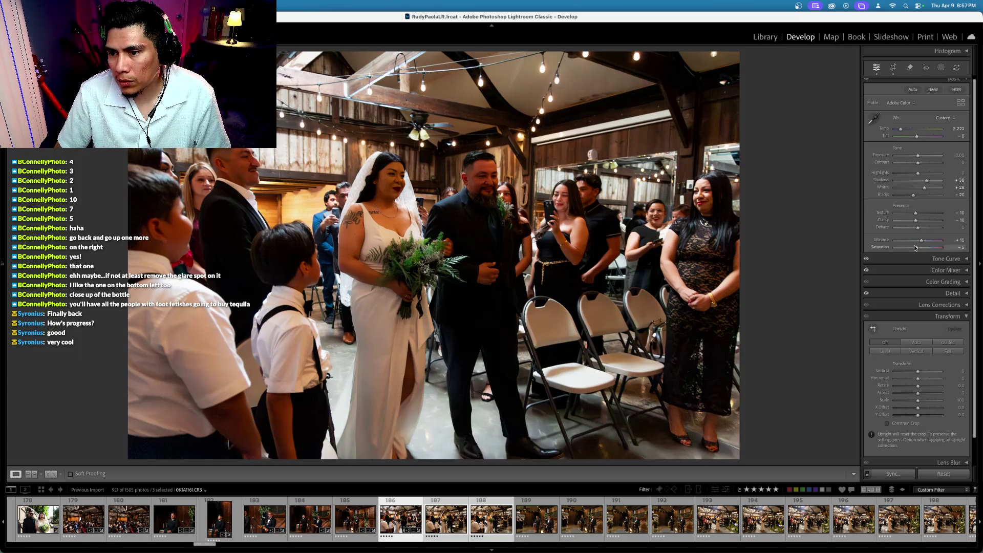
key("super+z")
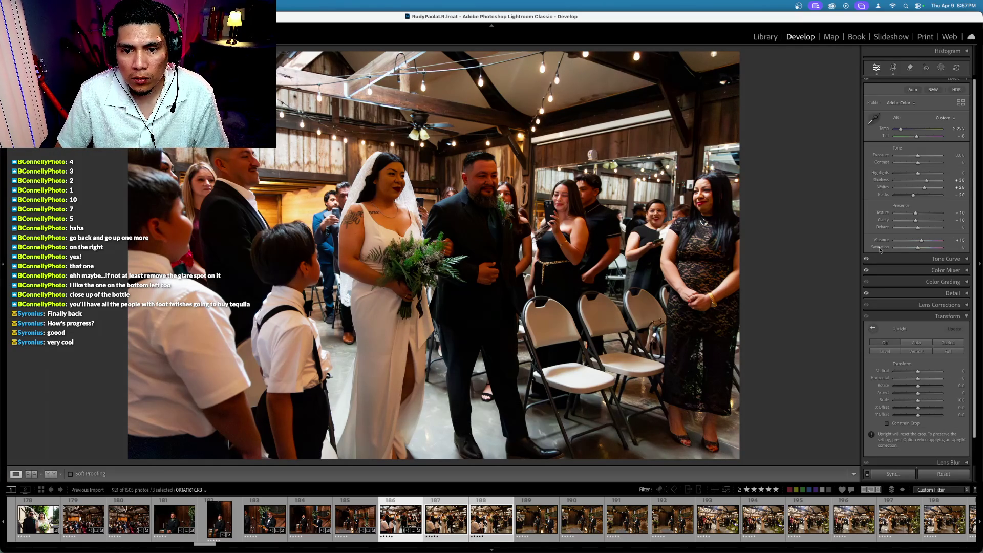
key("super+z")
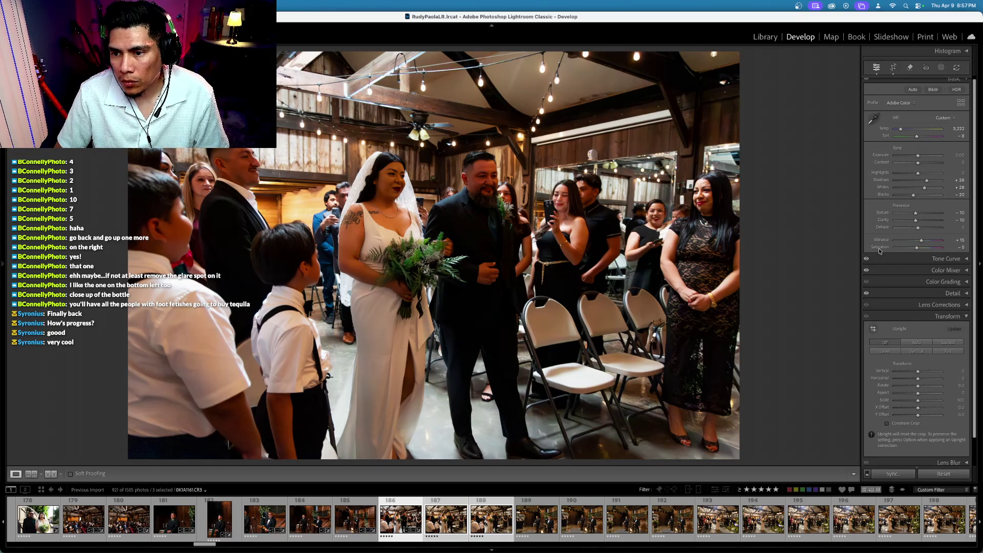
key("period")
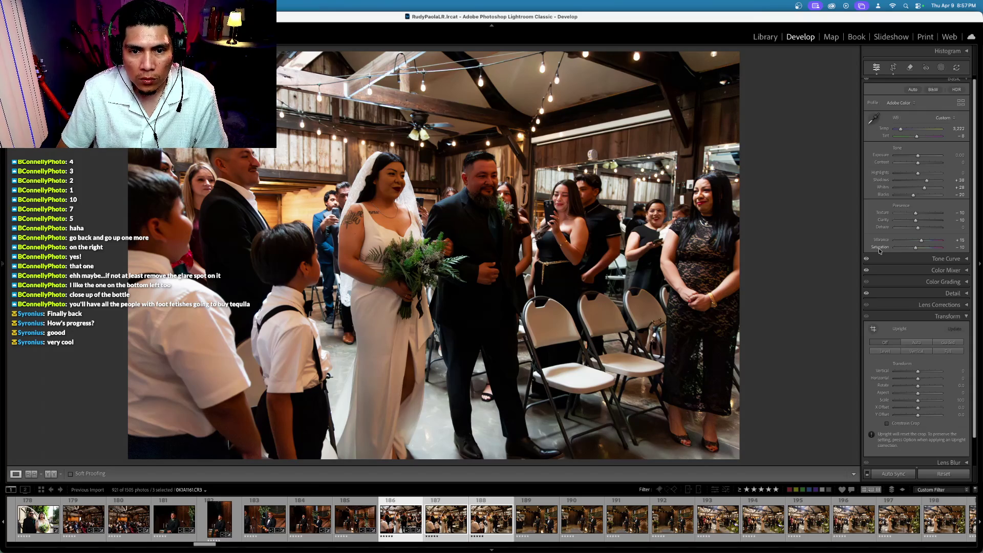
key("super+z")
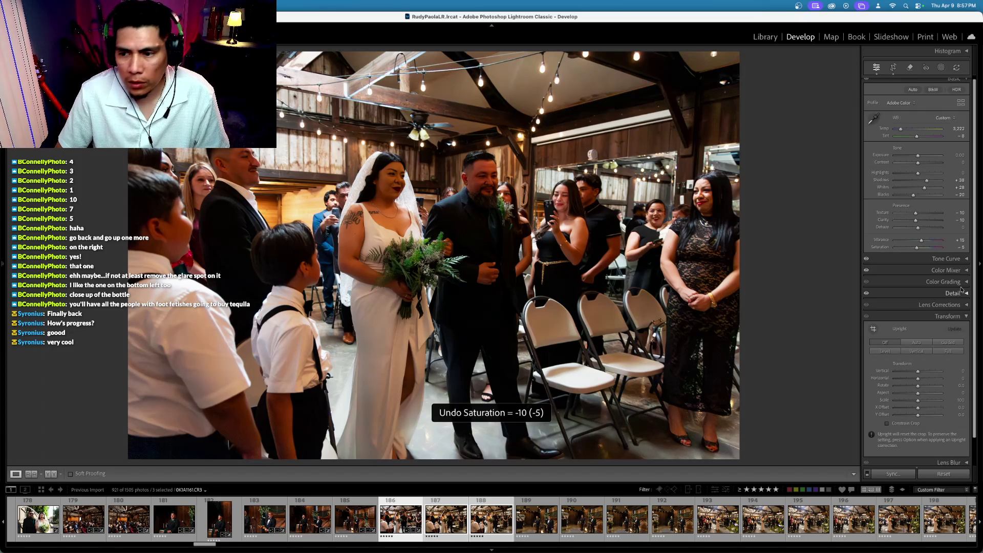
left_click(941, 271)
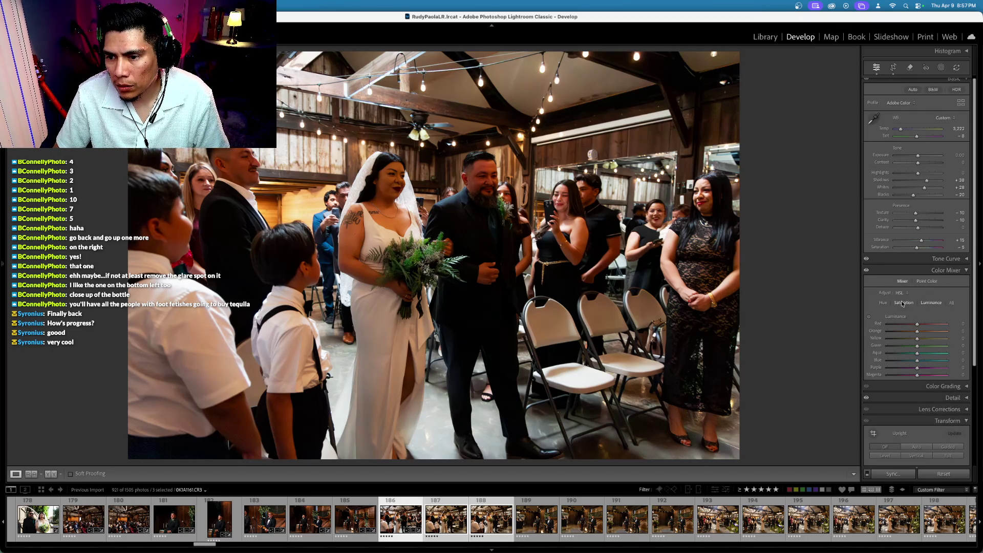
Try lowering Orange saturation, undo it, then enter Crop & Straighten mode
left_click_drag(912, 331, 909, 326)
key("cmd+z")
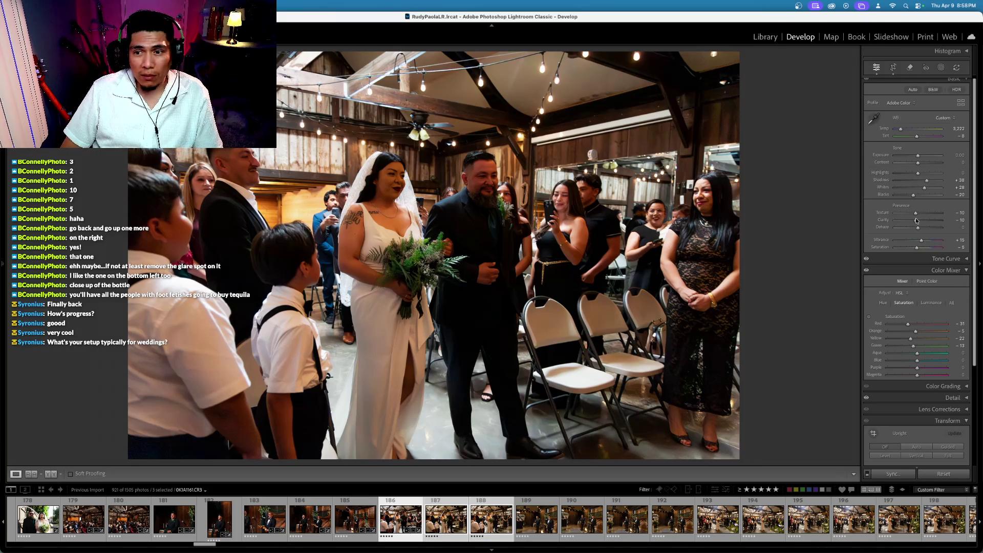
left_click(894, 72)
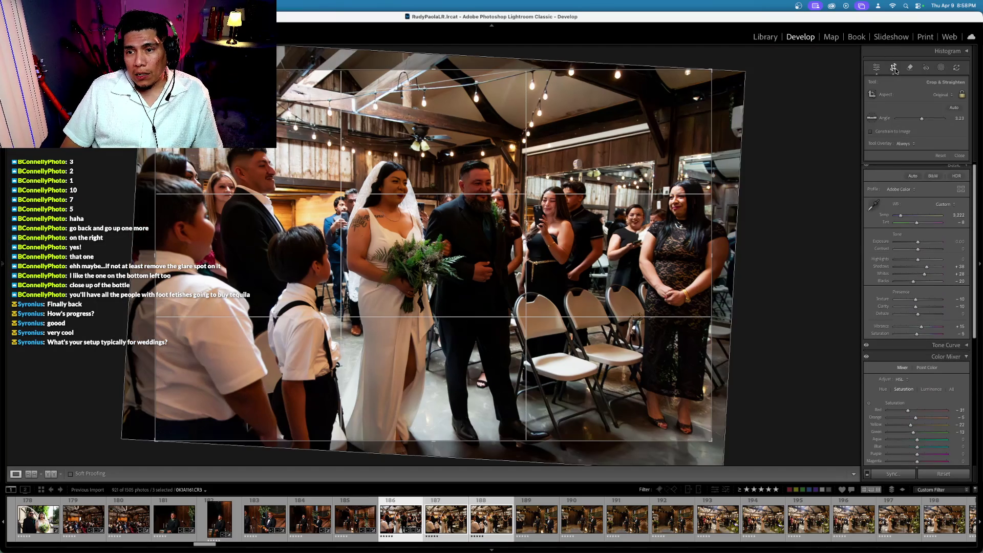
Level photo 186 at a 3.10 angle and bring up Synchronize Settings
left_click_drag(826, 95, 826, 101)
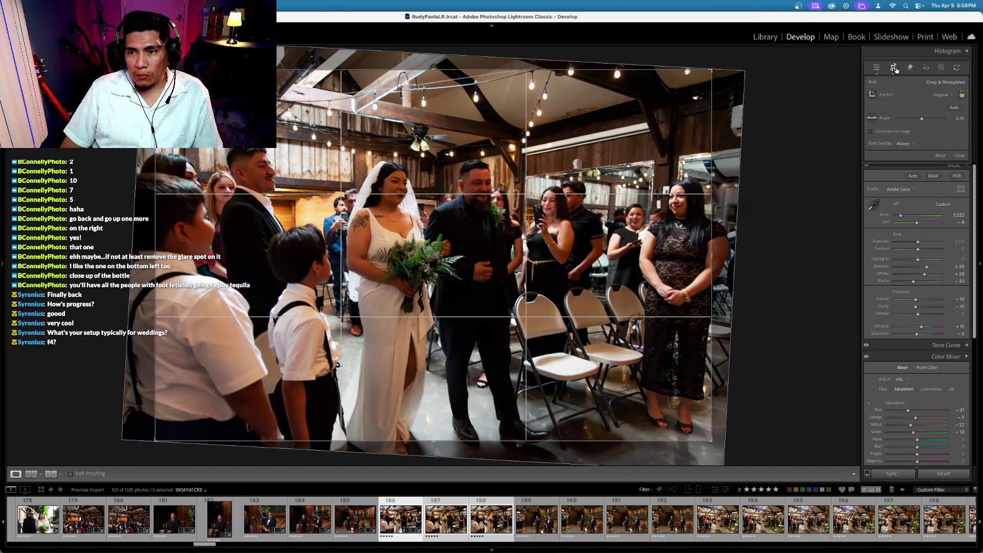
left_click(893, 68)
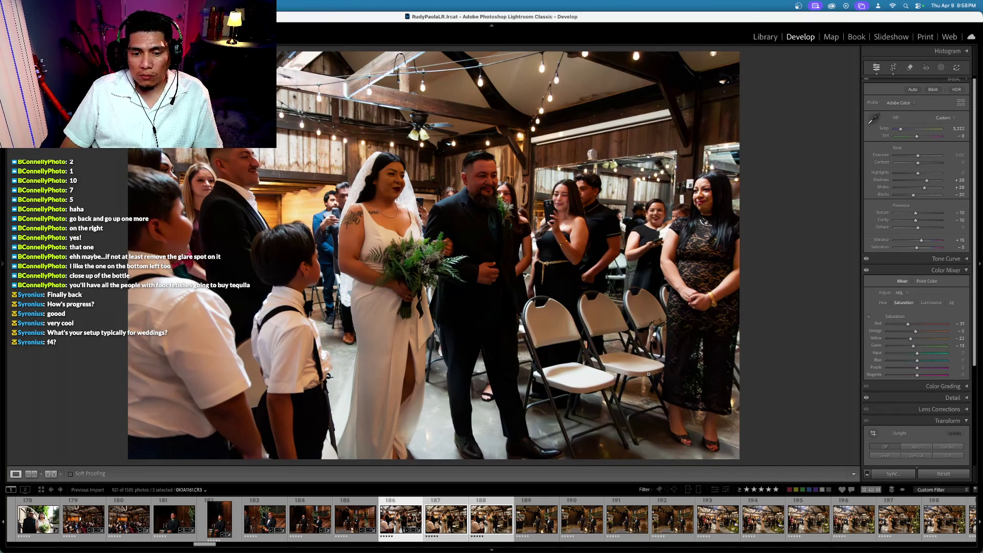
key("shift+super+s")
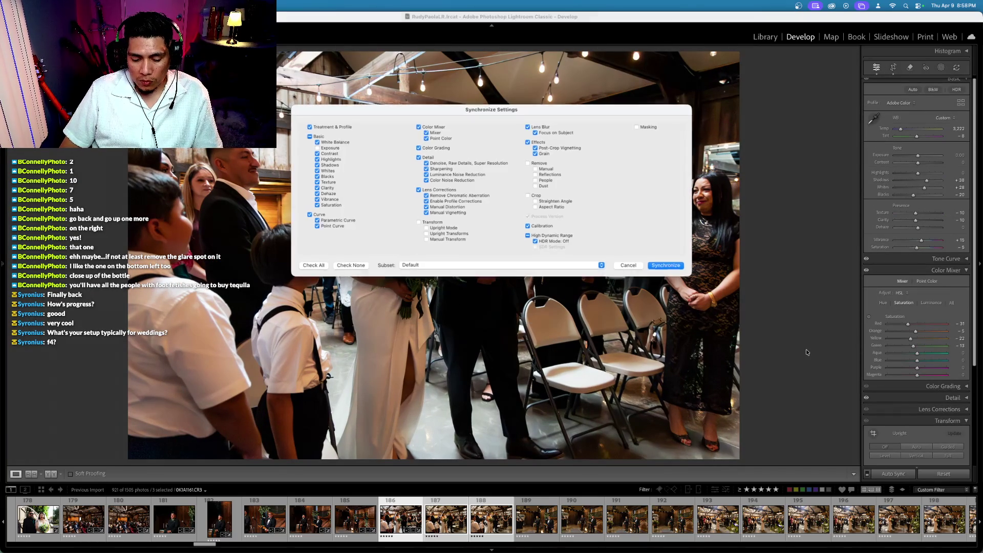
Synchronize the edits to the selected entrance frames, then move on to frame 187
key("Return")
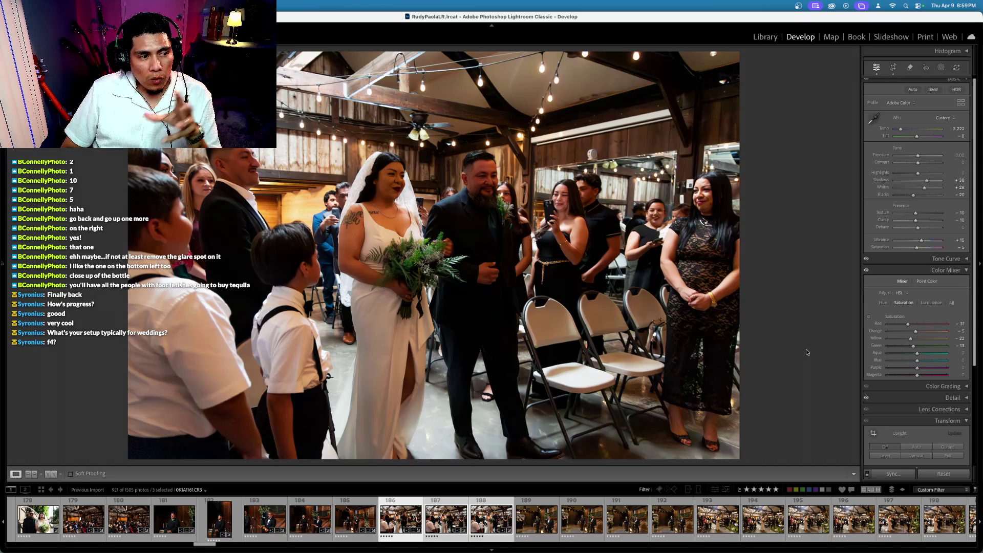
key("XF86AudioLowerVolume")
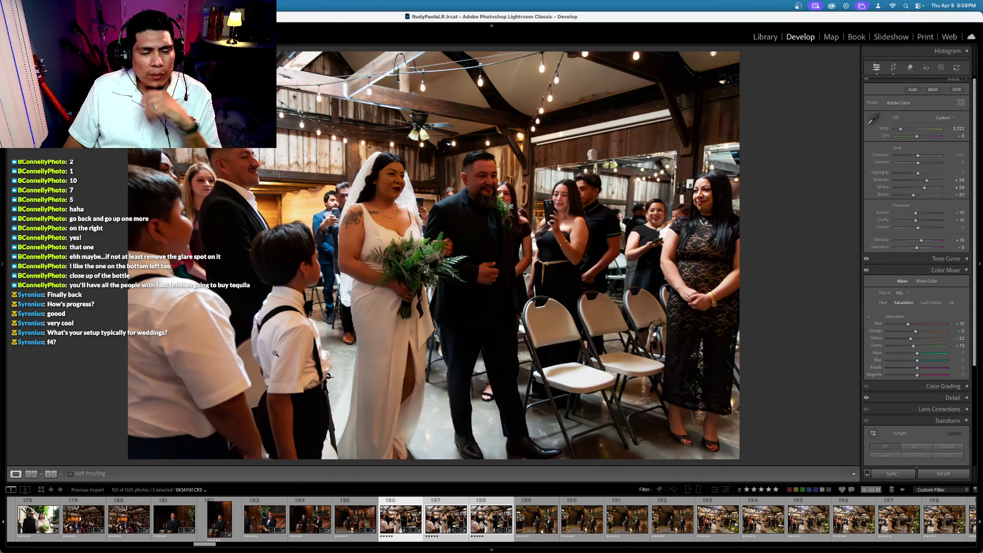
key("Right")
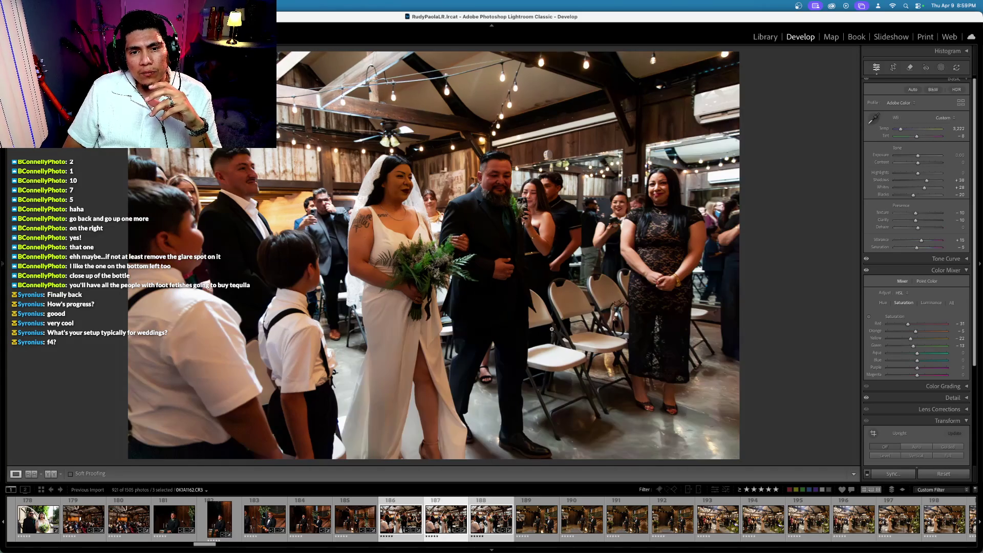
left_click(894, 67)
Straighten entrance frame 187 and advance to frame 188
left_click_drag(779, 116, 786, 128)
key("Return")
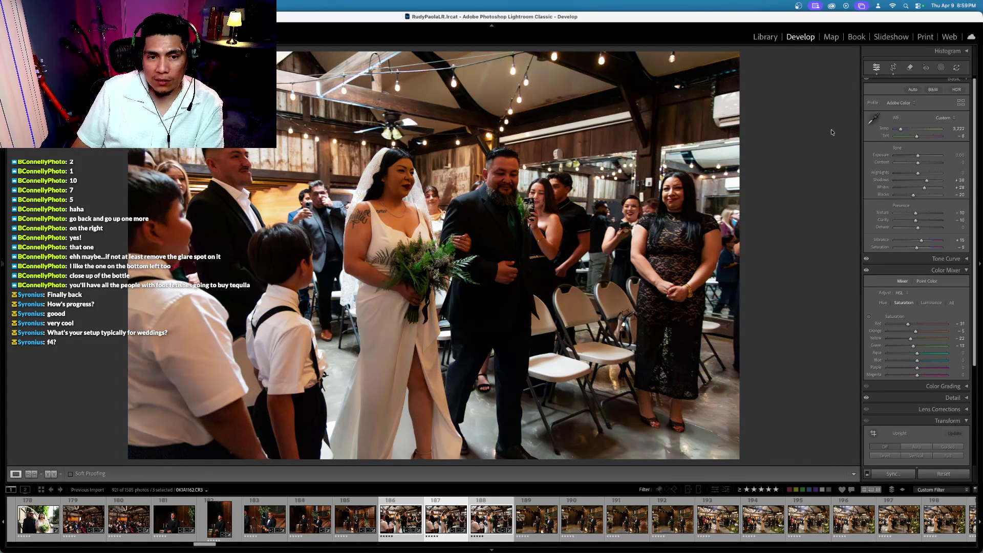
key("Right")
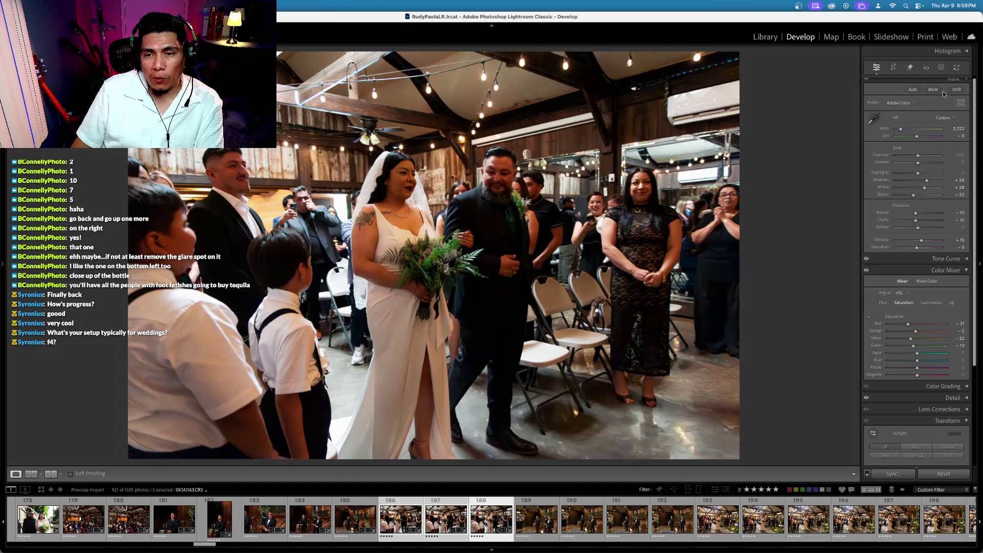
Straighten frame 188, then show groom-at-the-altar photo 189 on its own
left_click(894, 68)
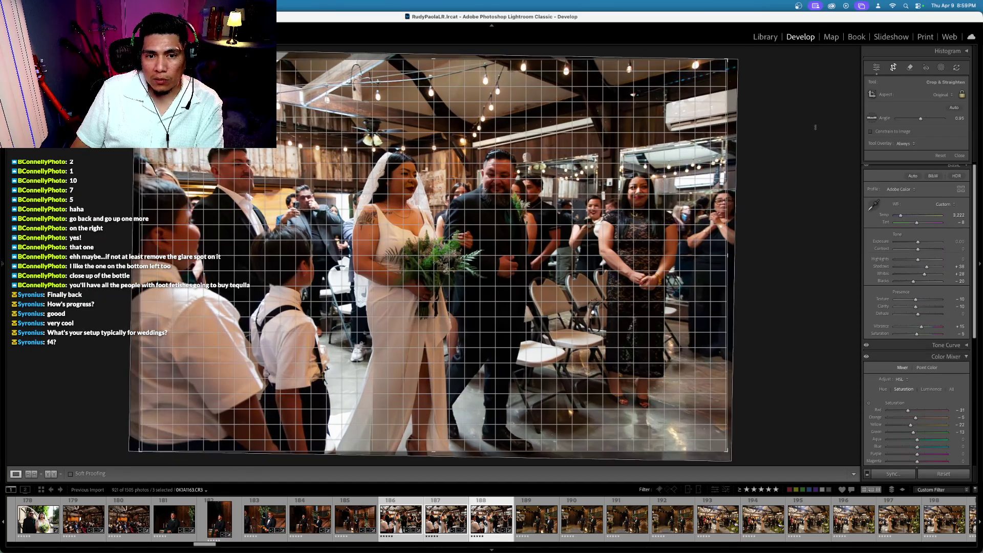
key("Return")
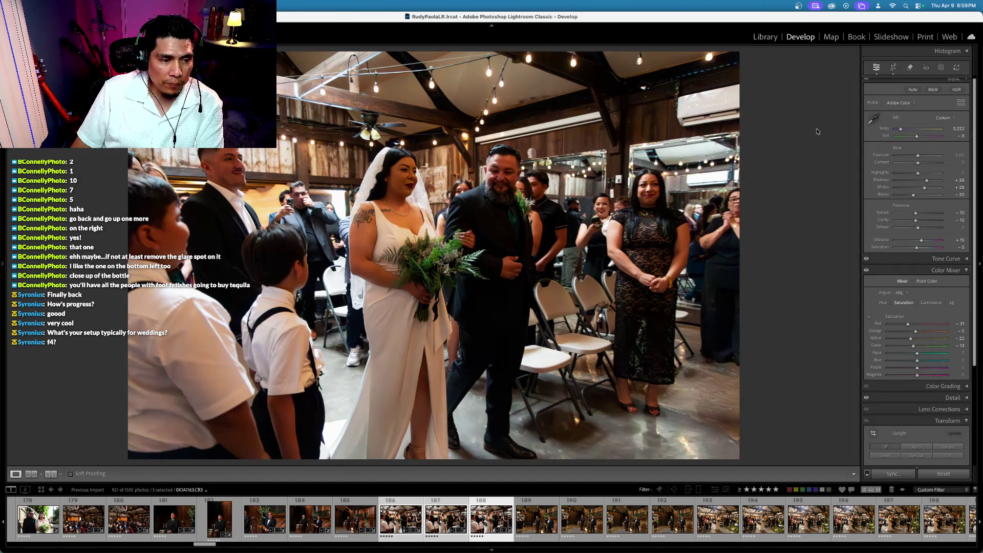
left_click(893, 68)
key("Left")
key("Left")
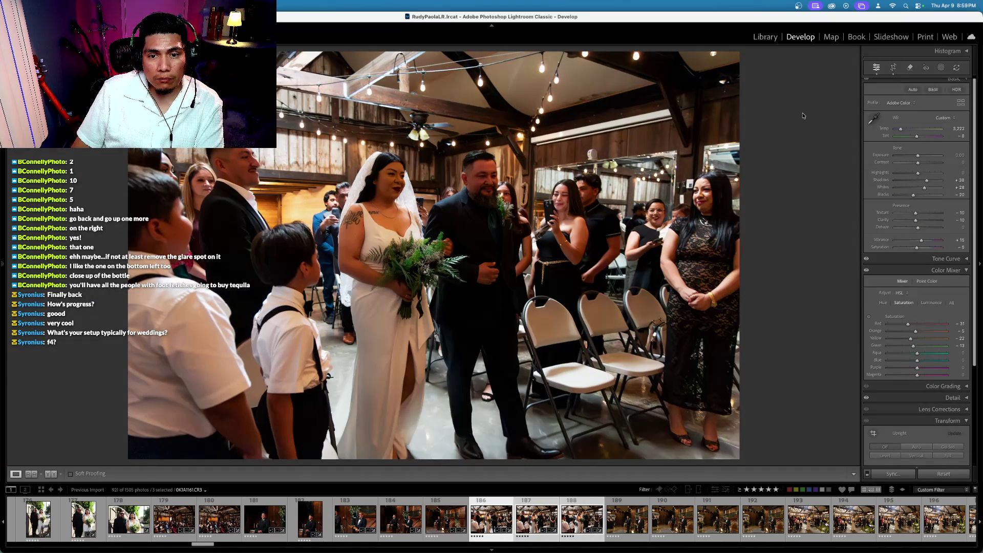
key("Right")
key("Right")
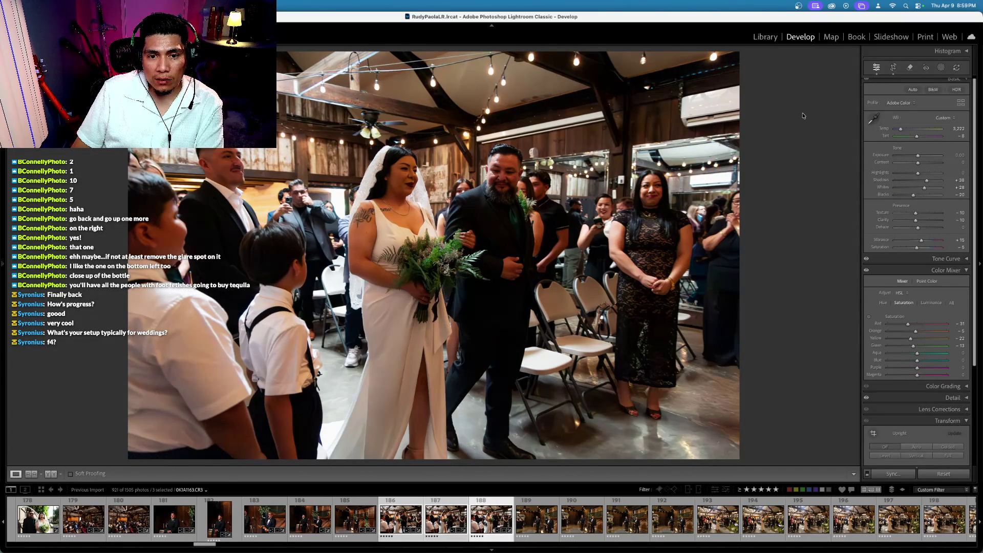
left_click(892, 67)
double_click(681, 143)
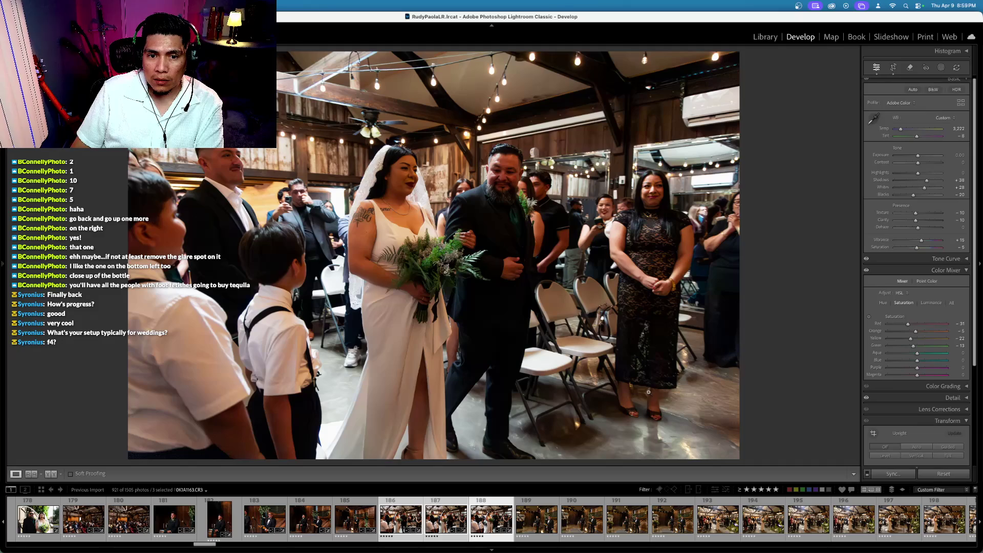
left_click(535, 521)
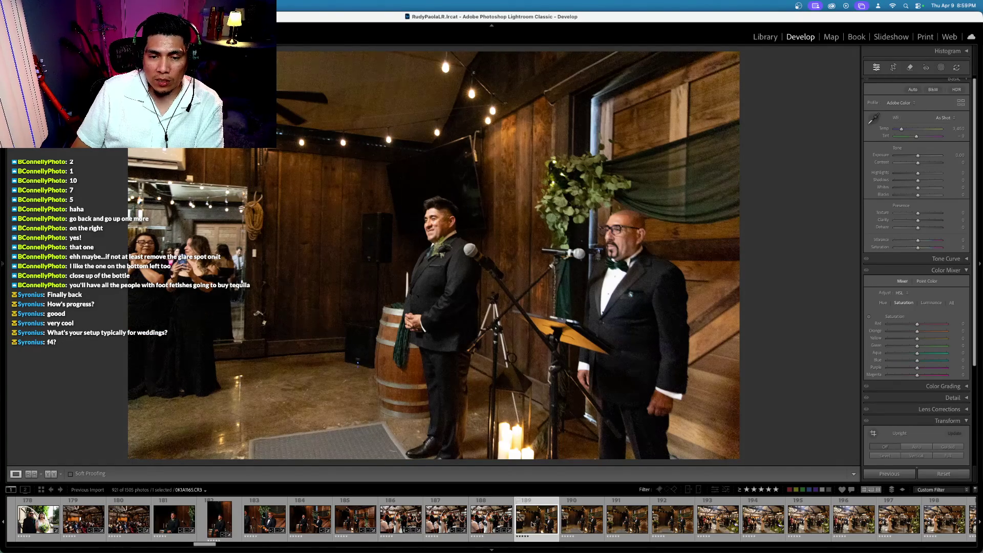
Sync frame 185's develop edits onto groom photo 189
left_click(355, 523, "super")
left_click(355, 523)
key("ctrl+shift+s")
key("Return")
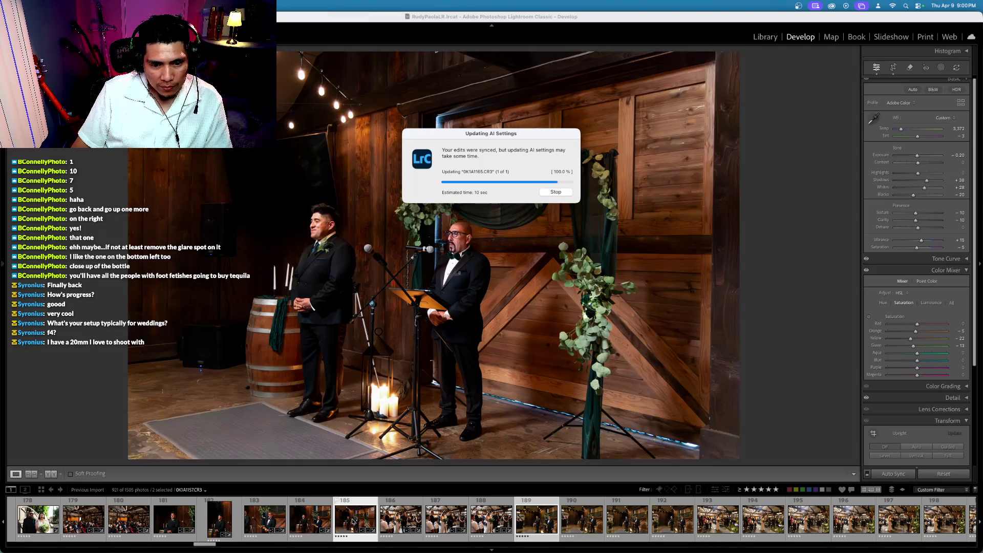
left_click(352, 520, "super")
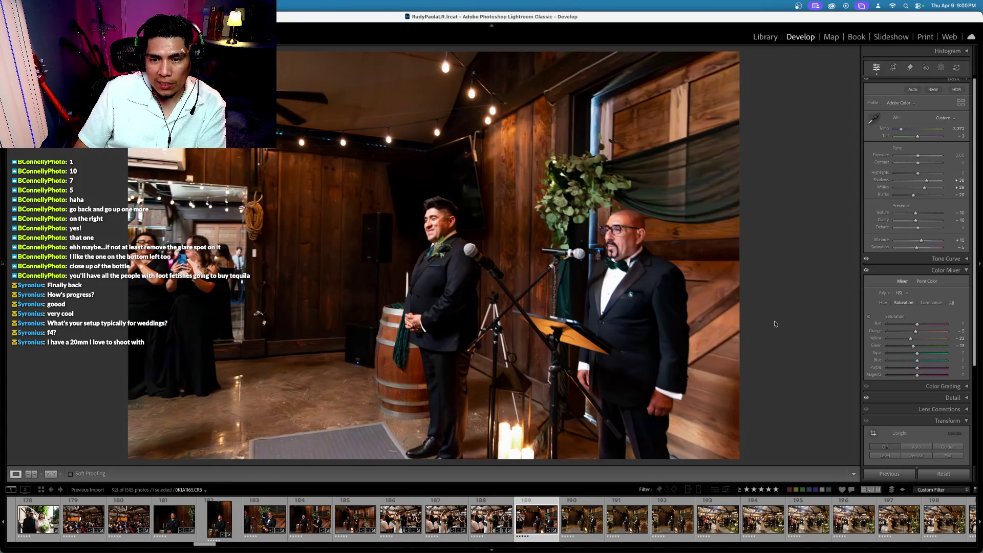
Darken the groom photo's exposure and straighten it by −0.25°
left_click(875, 156)
key("minus")
key("minus")
key("minus")
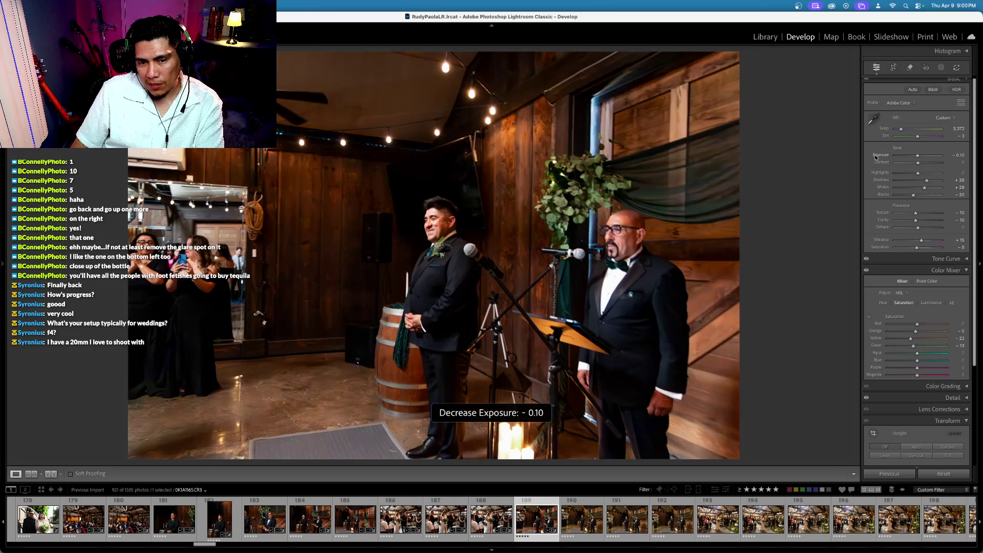
key("minus")
key("equal")
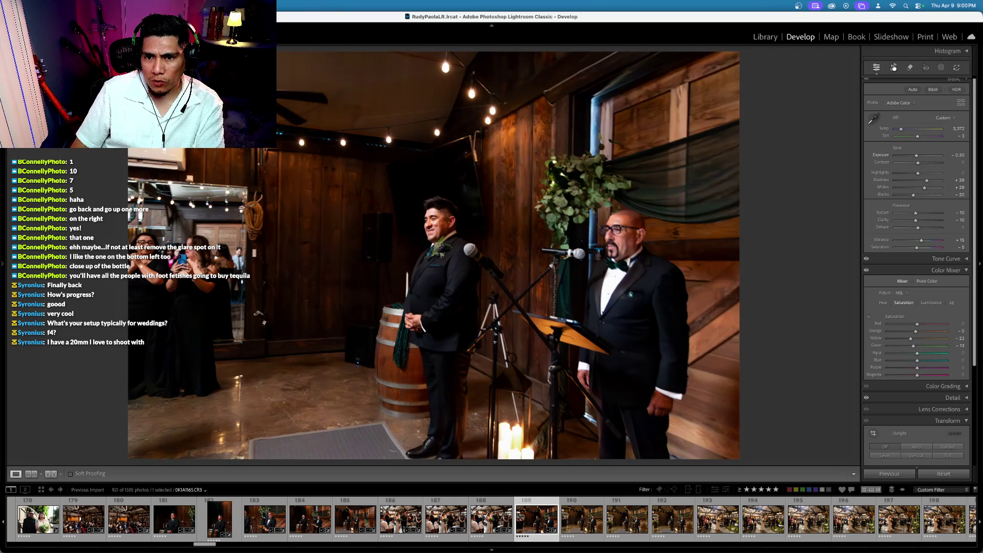
left_click(892, 67)
left_click_drag(826, 112, 828, 110)
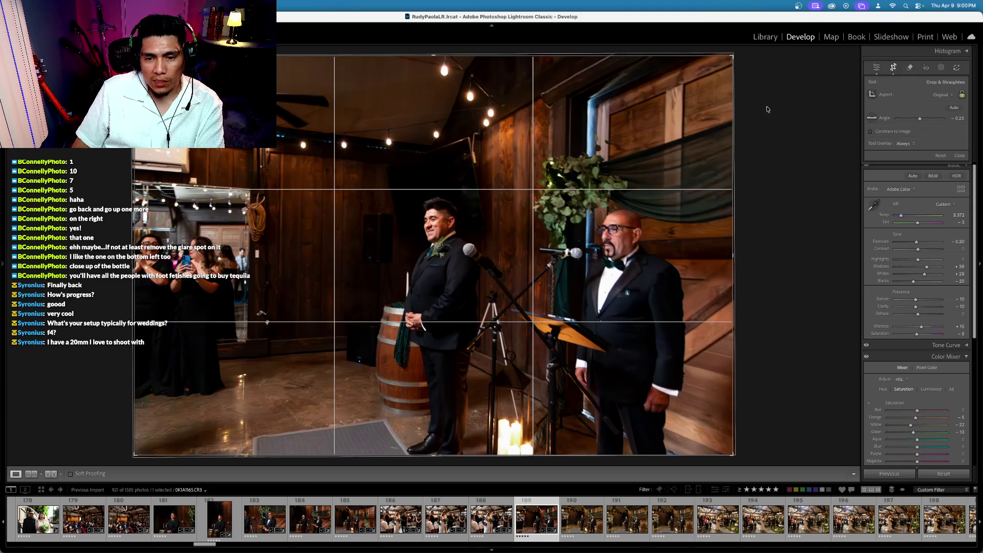
key("Return")
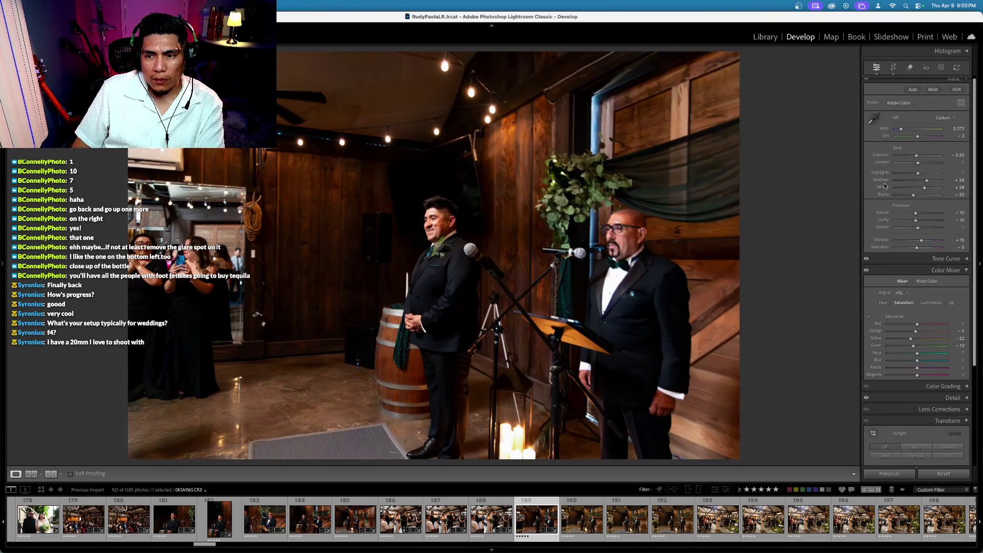
Lower Exposure to −0.40 and select frames 189–193 for syncing
key("minus")
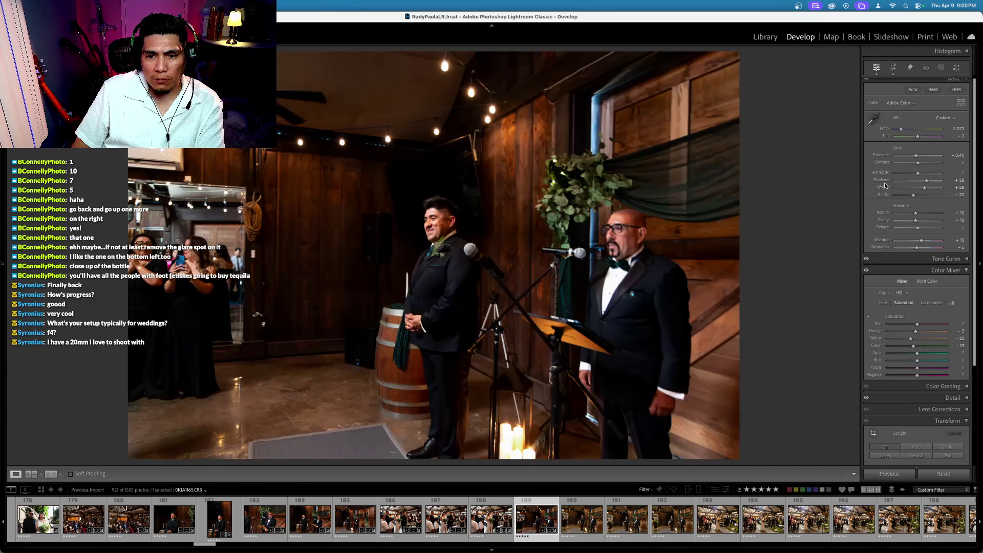
scroll(885, 186, "up", 1)
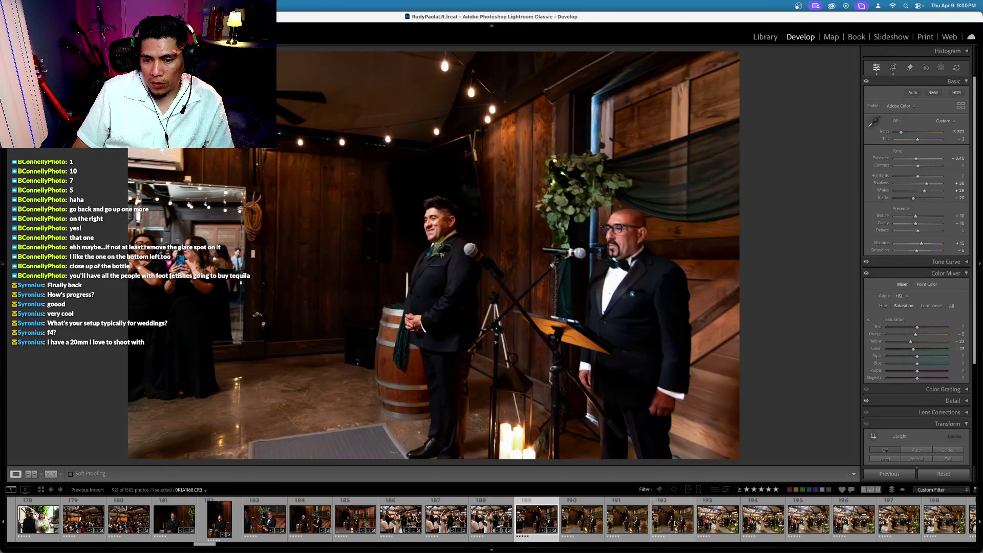
left_click(716, 518, "shift")
key("super+shift+s")
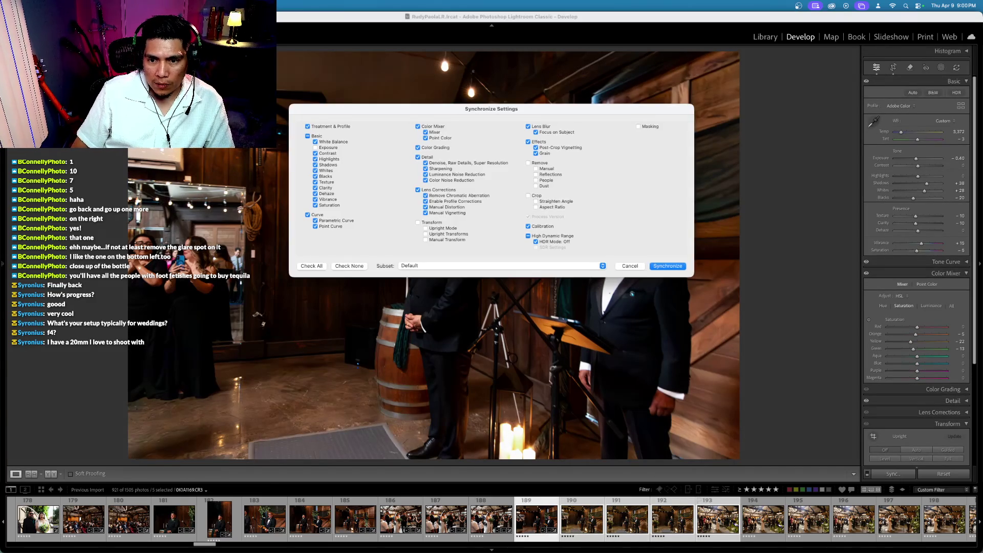
Synchronize photo 189's Temp, Exposure and straighten edits across frames 189–193
key("Return")
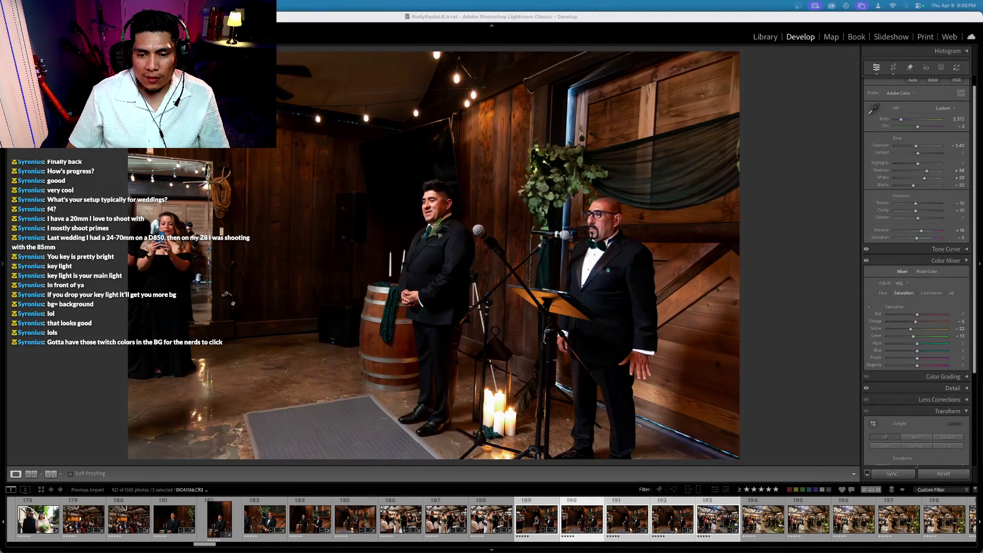
Straighten groom photo 190 to a −2.27° angle
left_click(563, 518)
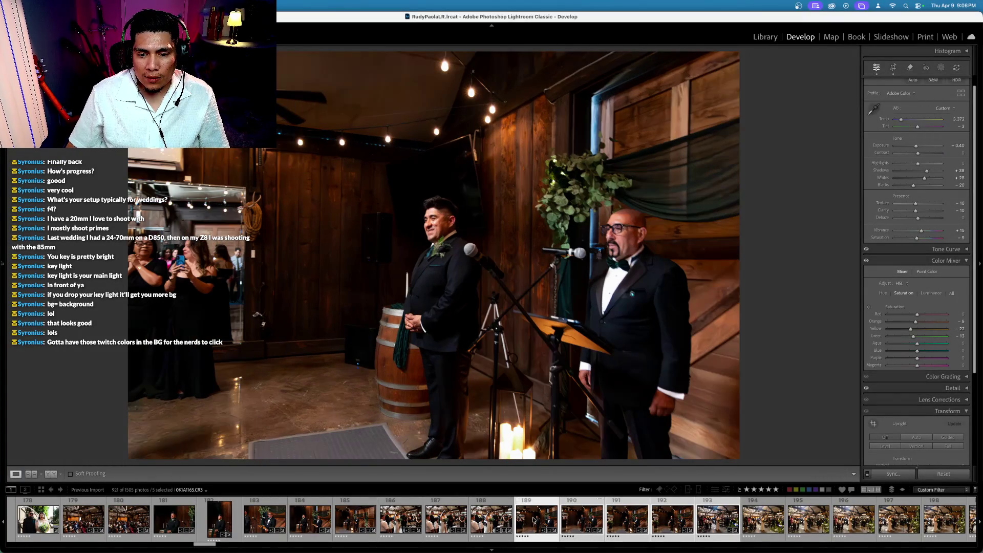
left_click(563, 517)
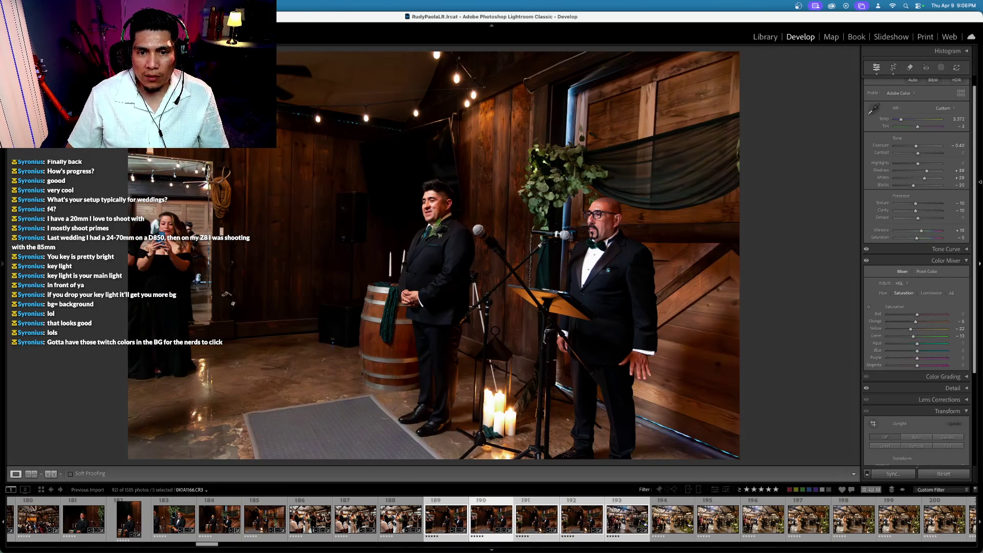
left_click(892, 67)
left_click_drag(801, 169, 799, 128)
key("Return")
Darken photo 191 to −0.60 exposure, then advance to the bride's entrance photo
key("Right")
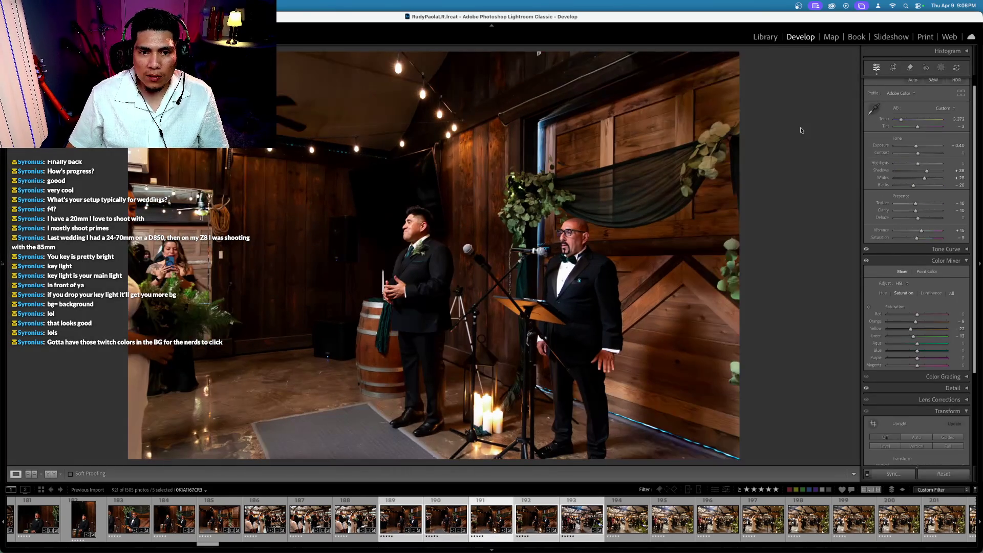
key("minus")
key("minus")
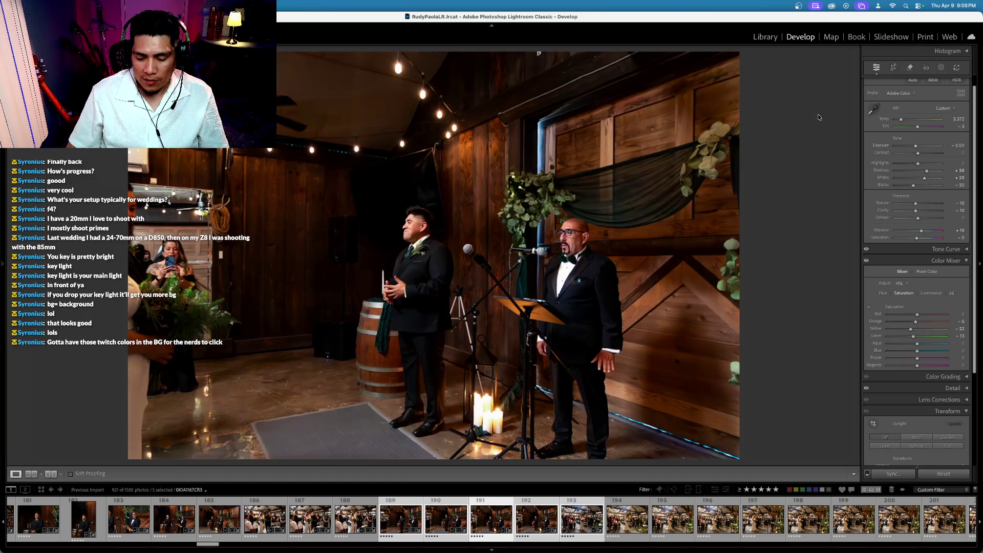
key("Right")
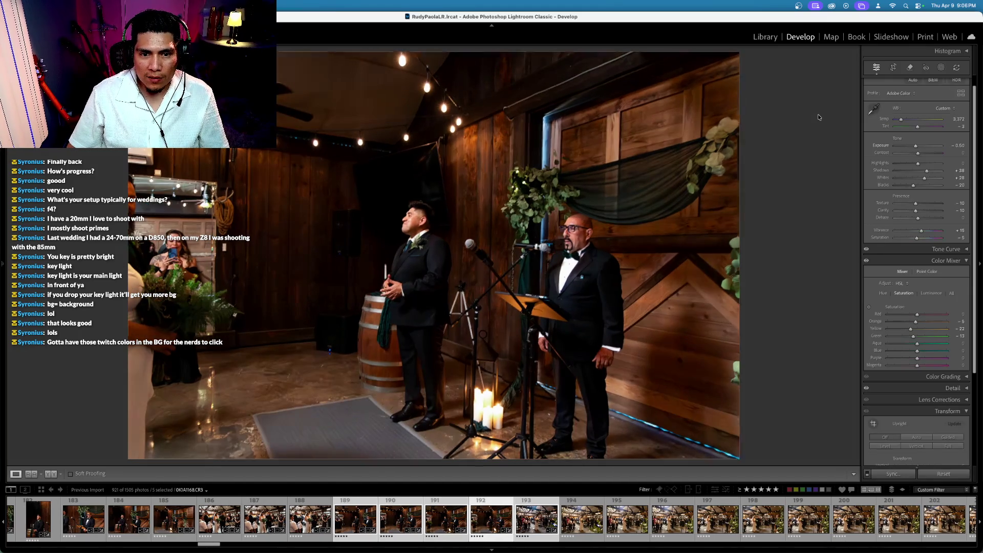
key("Right")
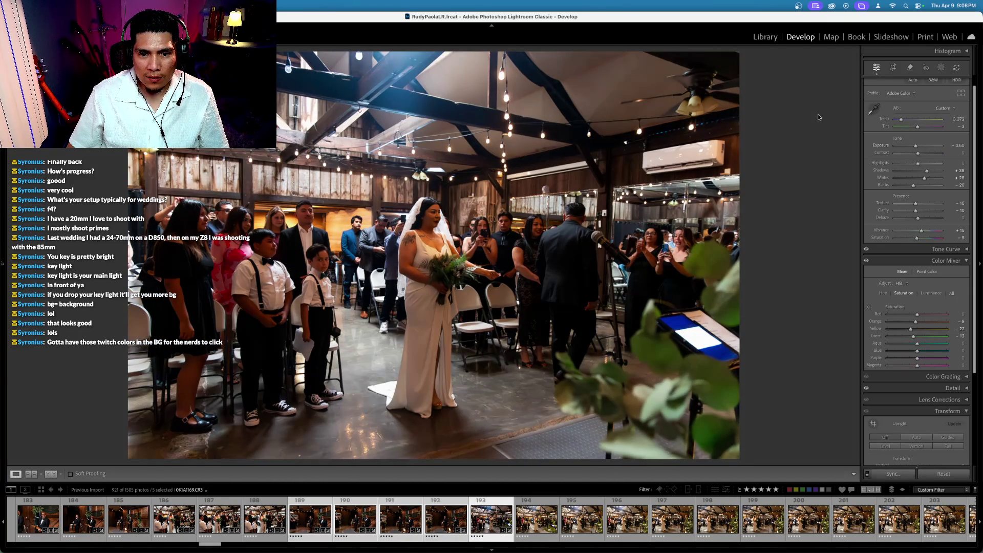
Browse photos 194 and 193, adding photo 188 to the selection
left_click(547, 522)
left_click(485, 530)
left_click(263, 524, "super")
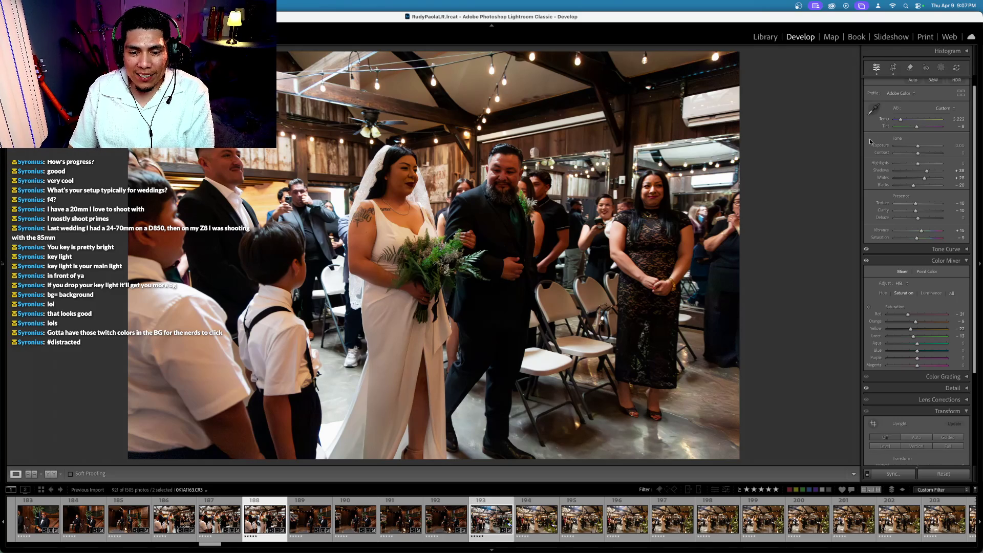
Compare Before/After, undo the temperature tweak and exposure match, and move to photo 193
key("backslash")
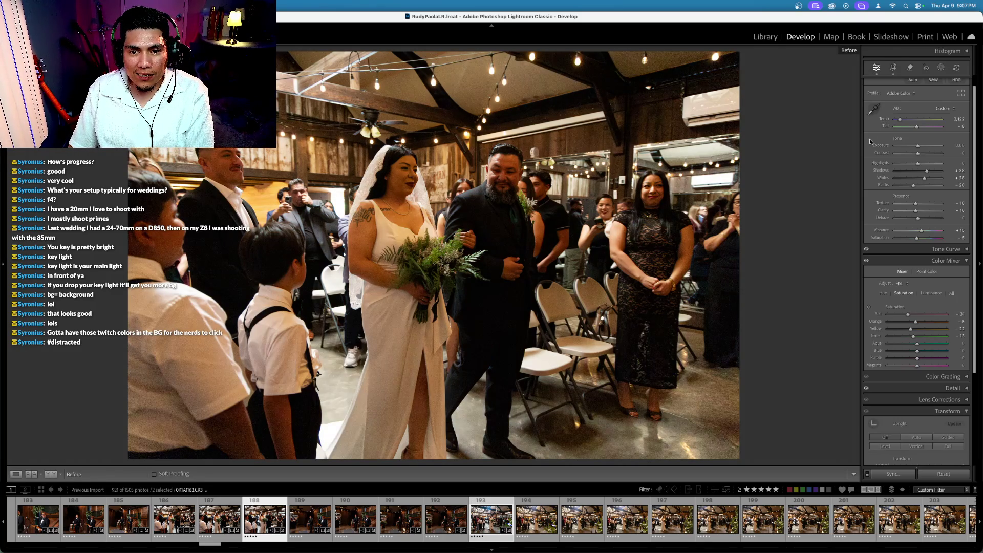
key("backslash")
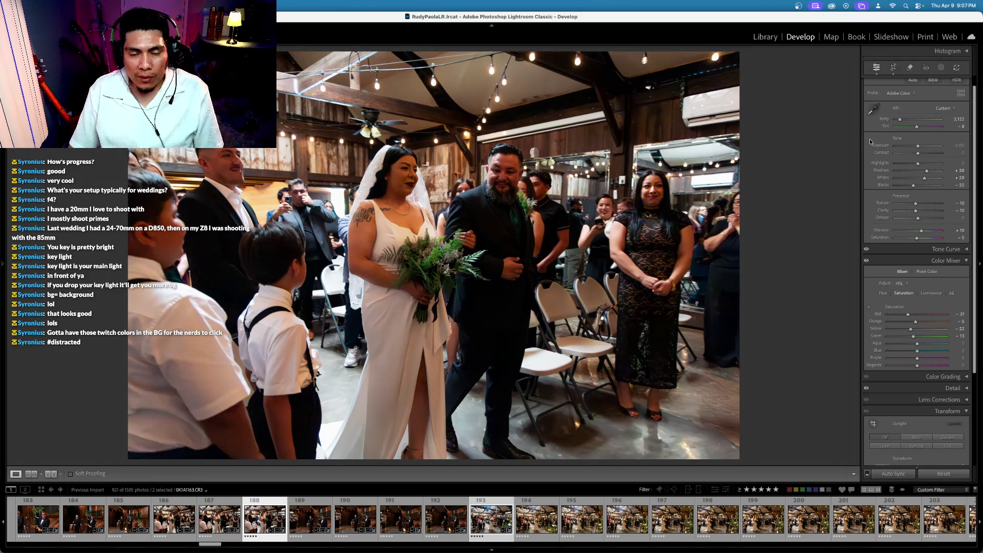
key("ctrl+z")
key("ctrl+z")
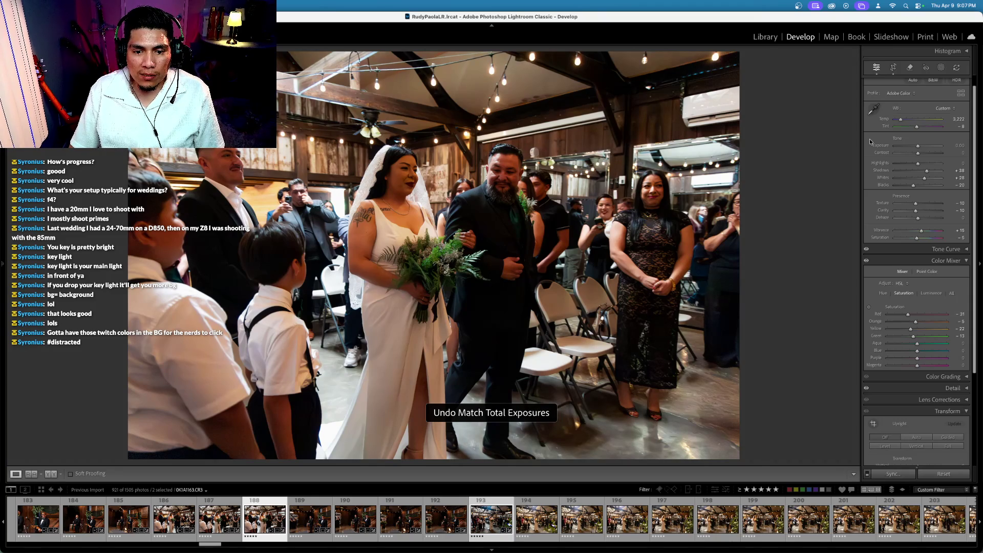
key("Right")
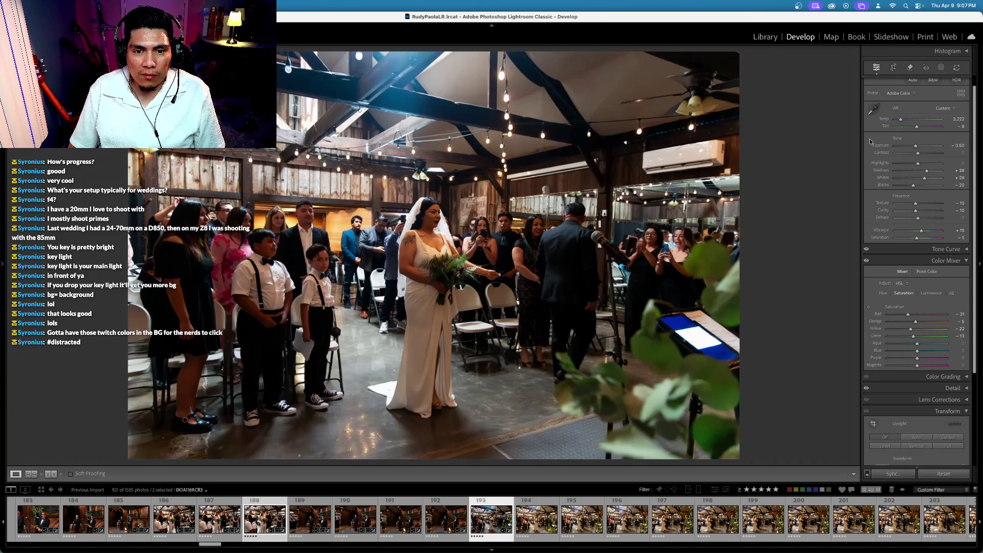
Make a virtual copy of aisle shot 193 in black and white: Saturation −100, Contrast +14
left_click(277, 521, "super")
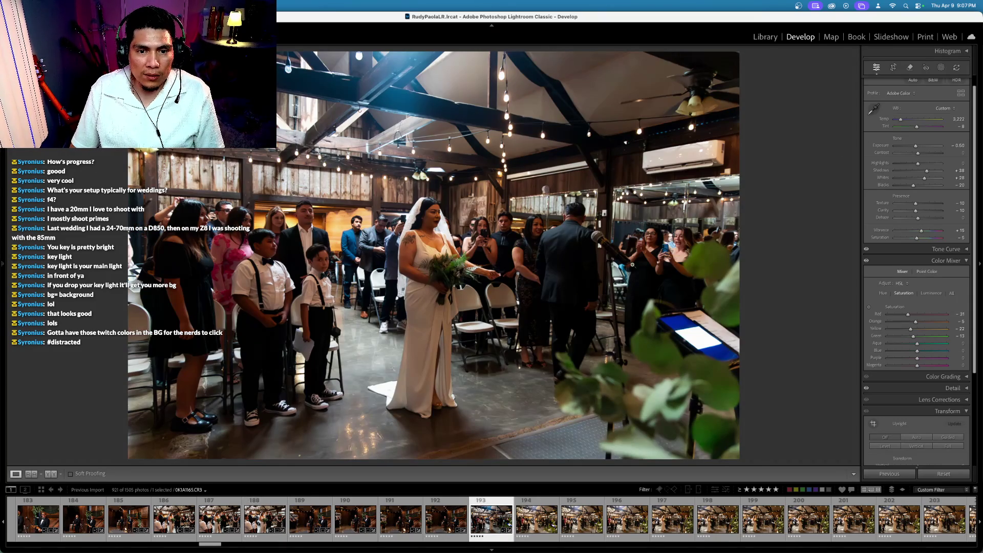
right_click(488, 518)
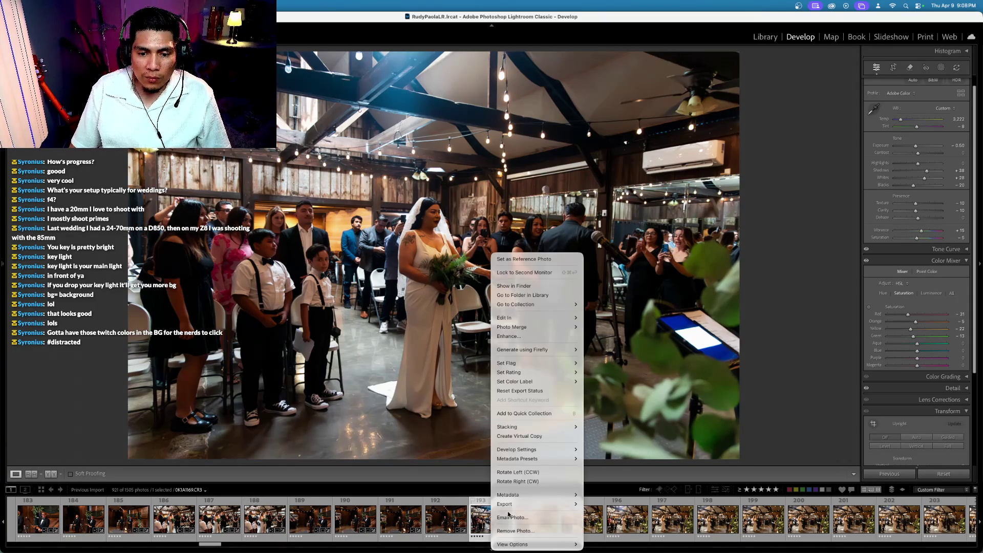
left_click(522, 437)
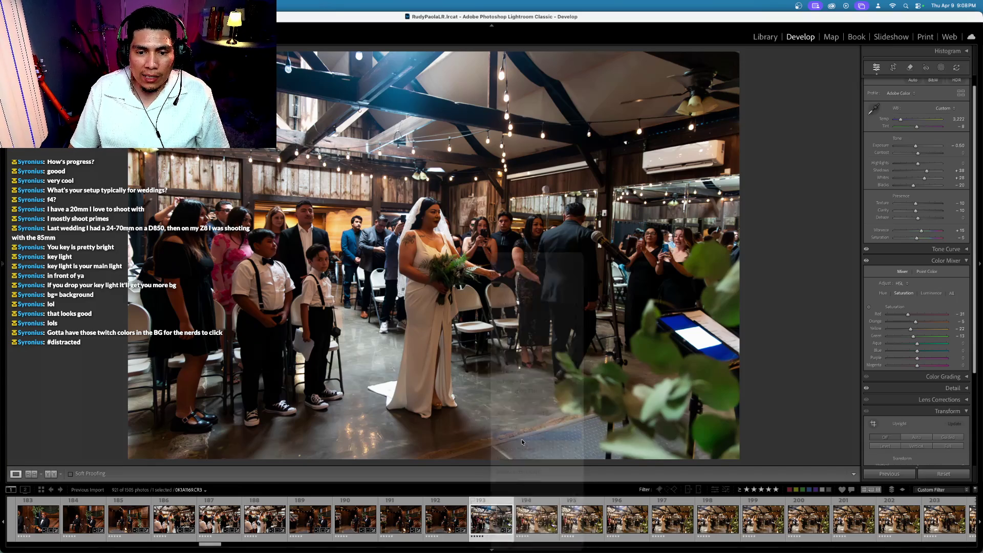
left_click_drag(916, 238, 893, 238)
left_click_drag(918, 154, 916, 147)
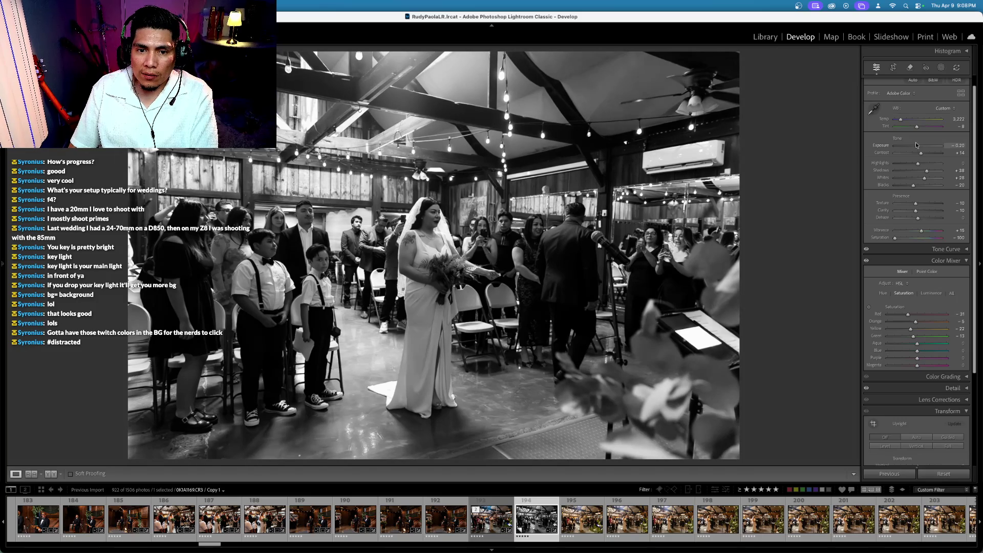
Straighten the black-and-white copy by 0.07° and step back to it in the filmstrip
left_click(892, 67)
left_click_drag(808, 137, 808, 138)
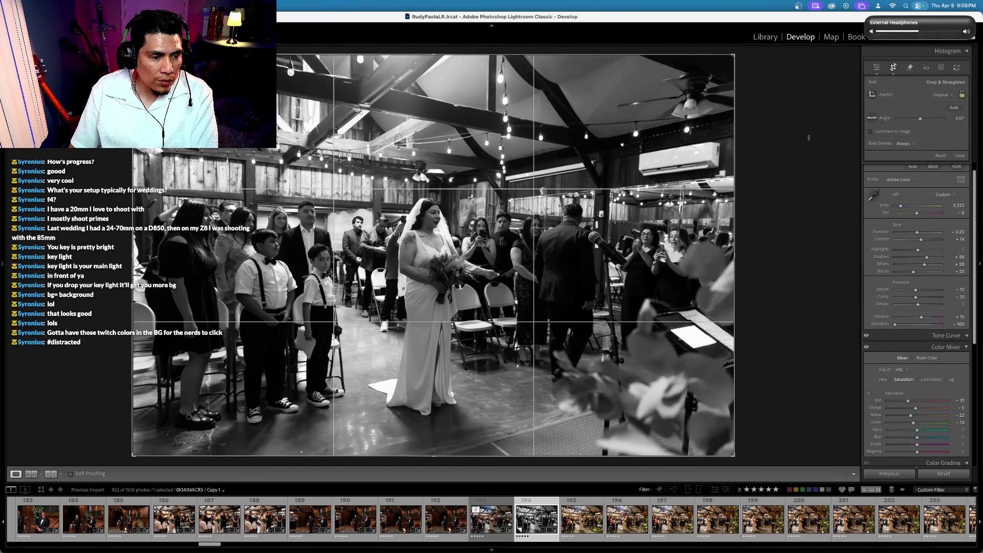
key("Return")
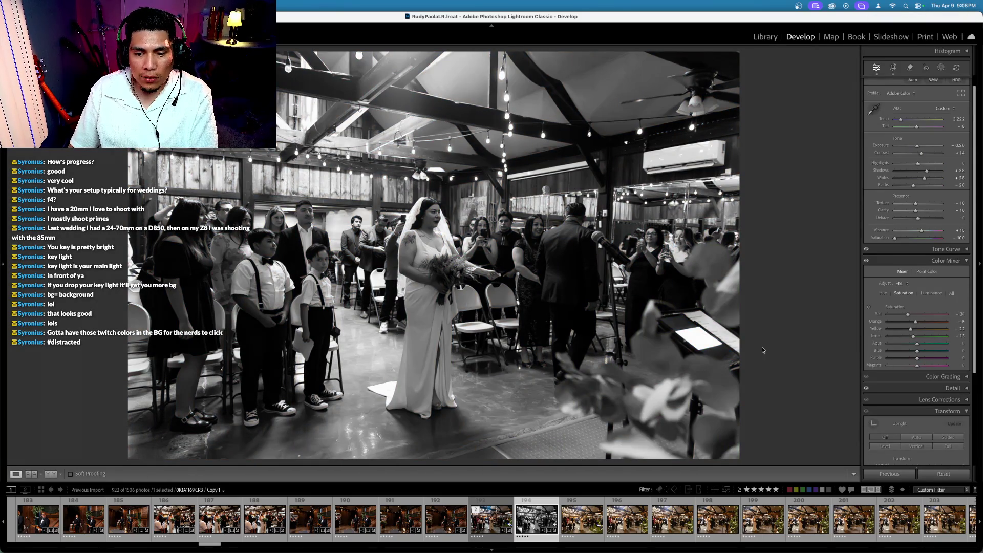
key("Right")
key("Left")
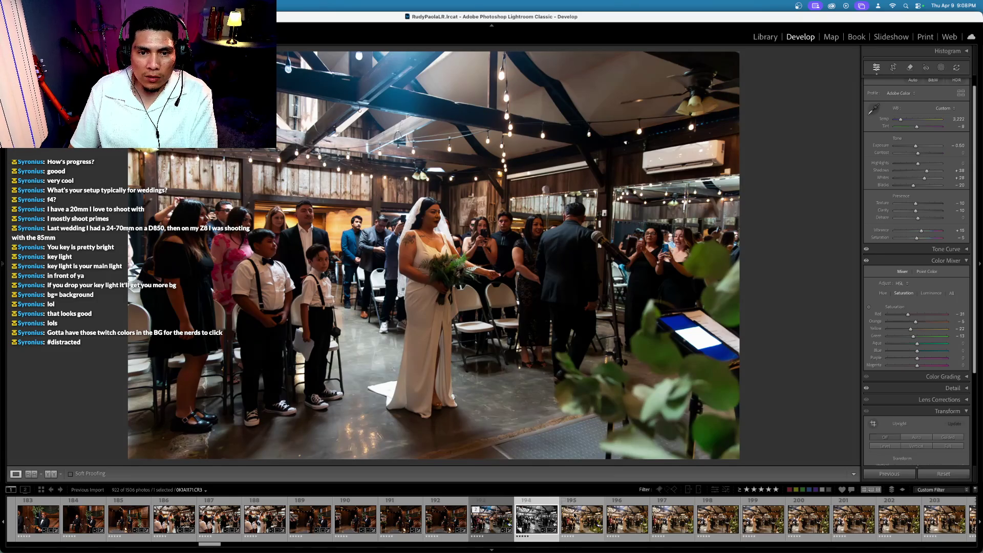
Select edited aisle shot 193 together with unedited frame 195
key("Right")
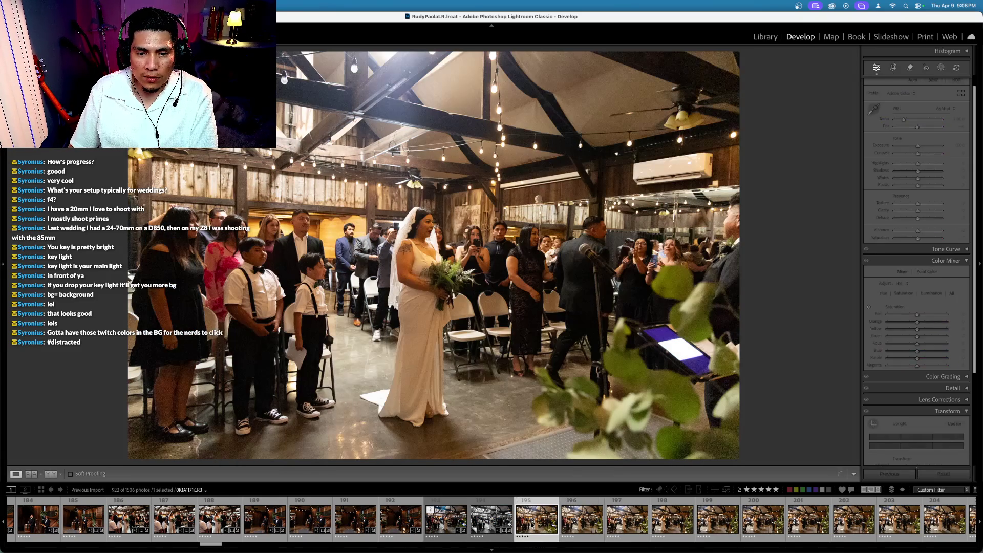
left_click(456, 521)
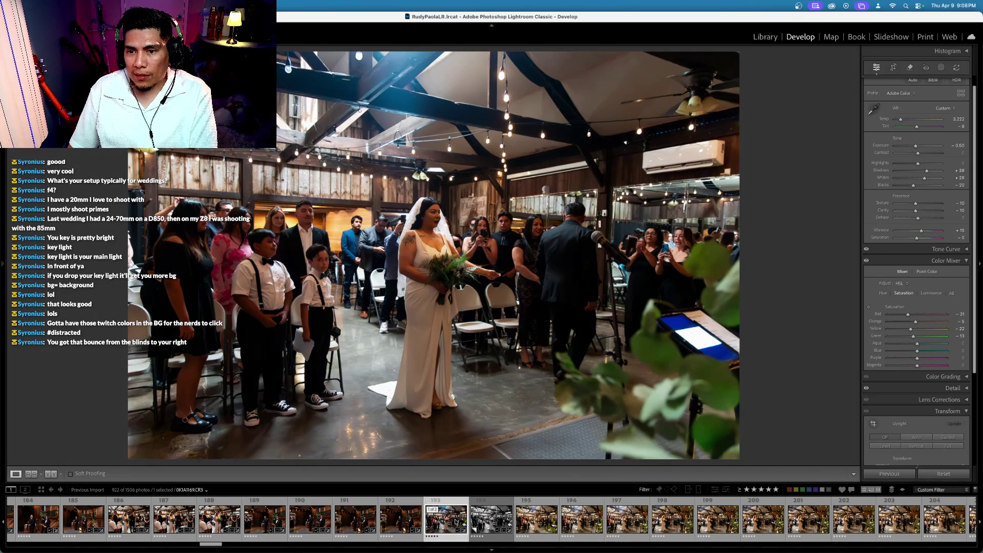
left_click(536, 520, "super")
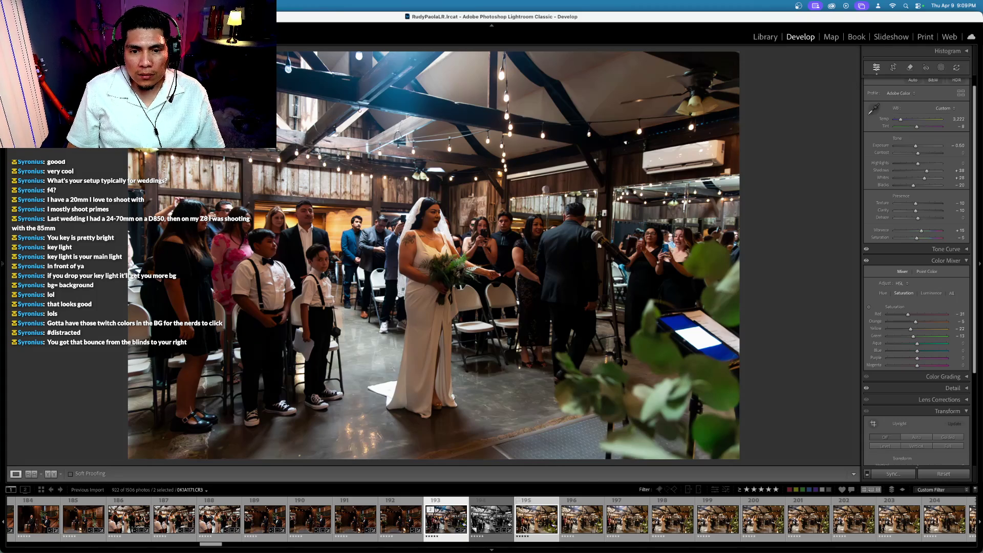
Sync edited aisle photo 193's settings onto frame 195
left_click(451, 524, "super")
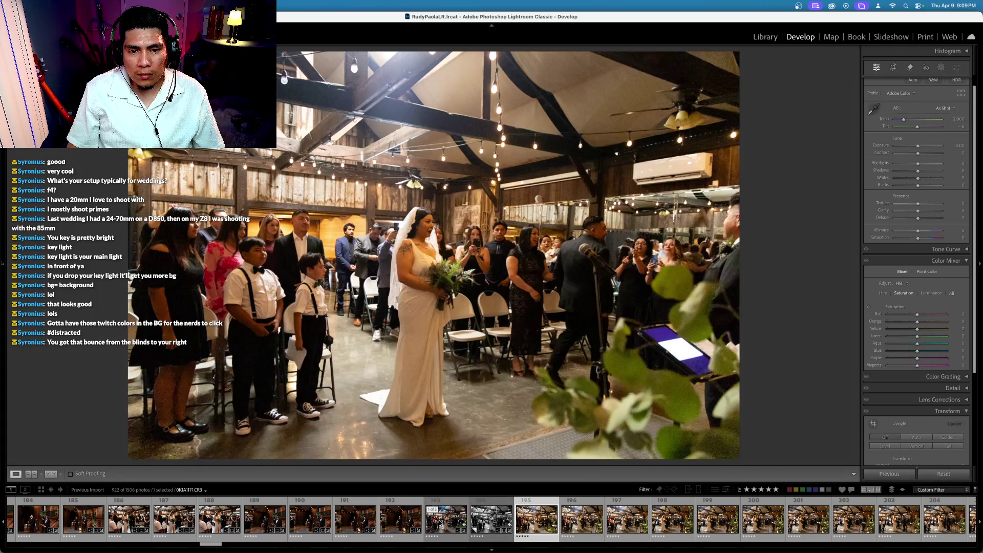
left_click(440, 522, "super")
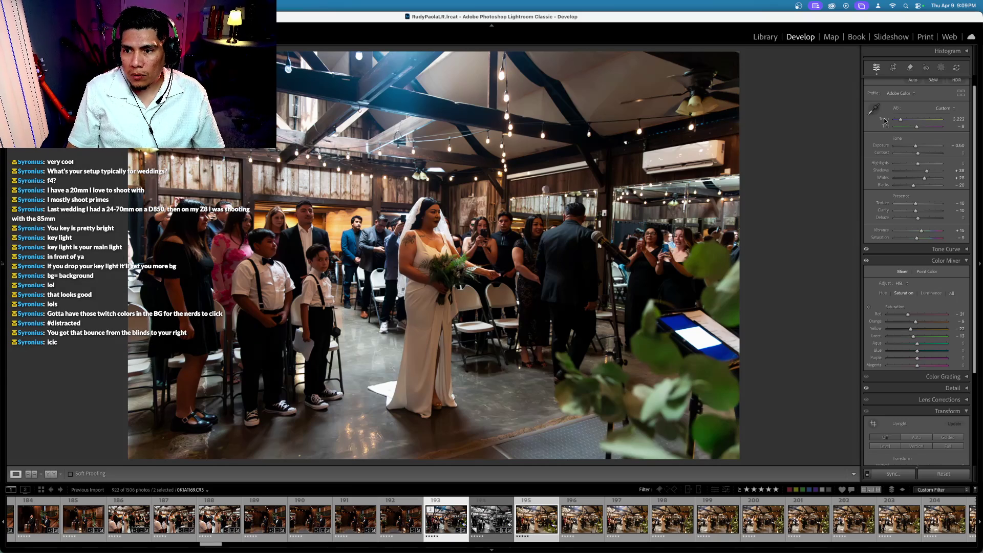
key("minus")
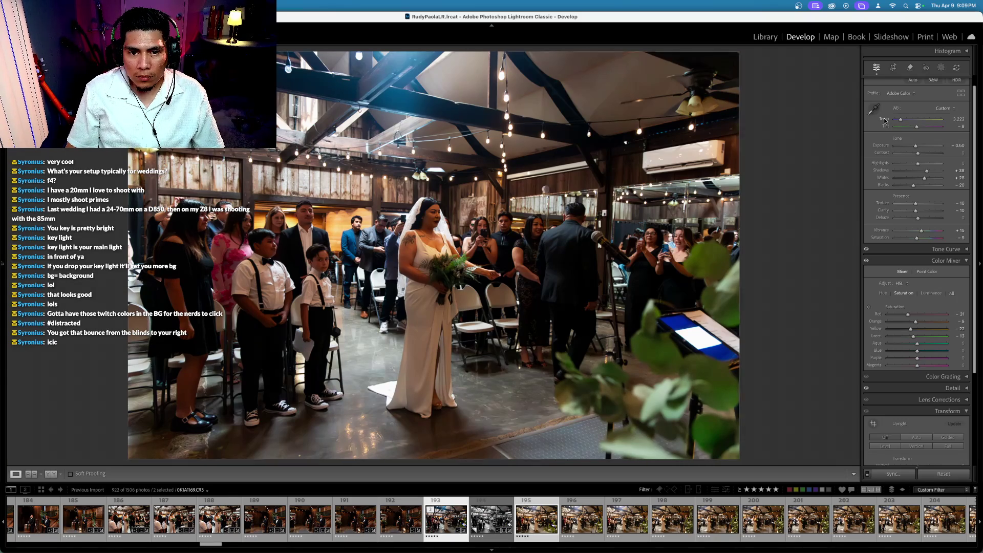
key("super+shift+s")
key("Return")
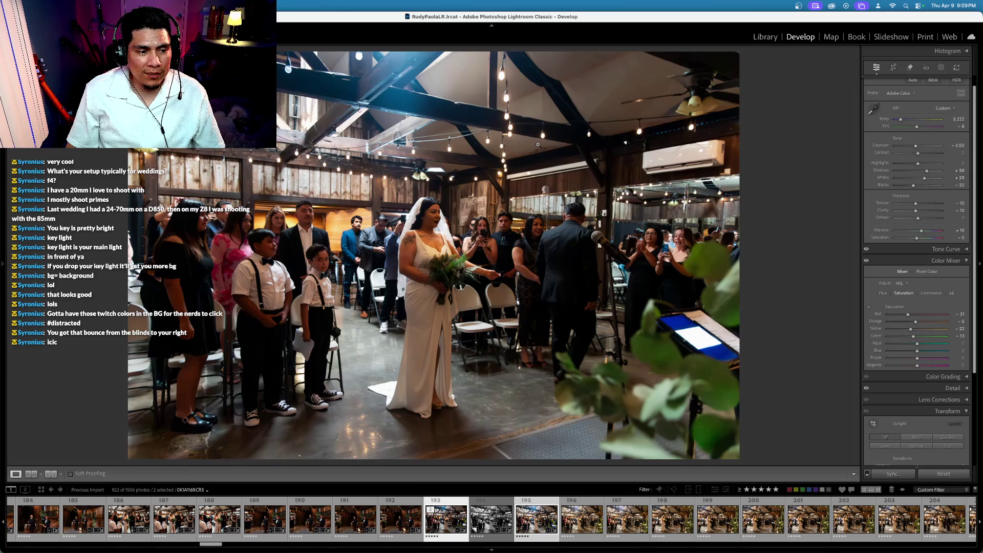
Downgrade photo 195 and the next bride-and-escort frame to four stars
key("Right")
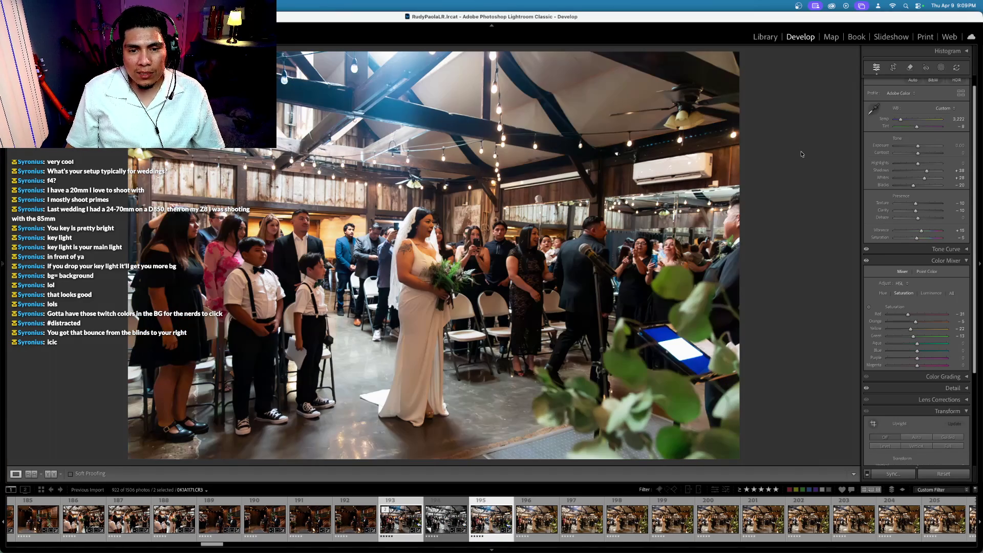
key("Left")
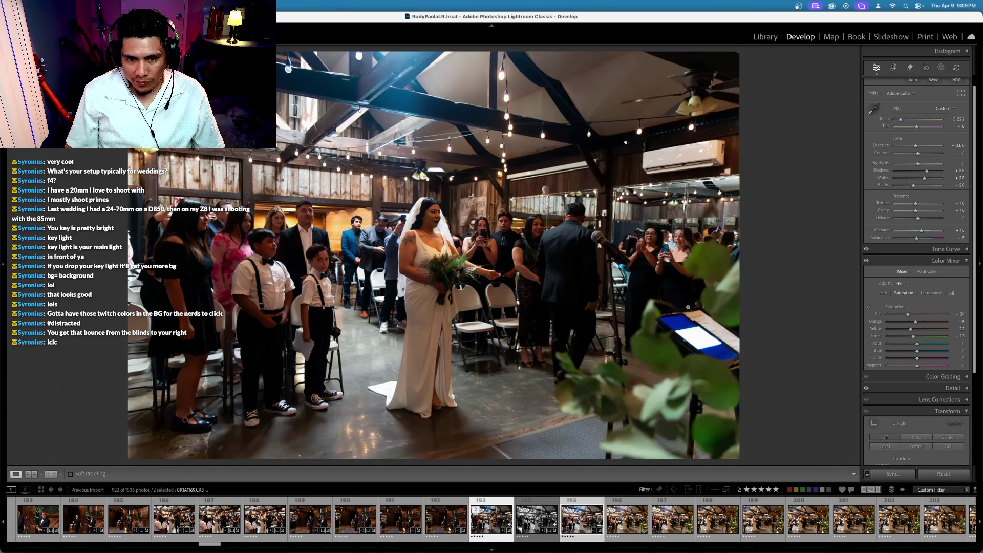
key("Right")
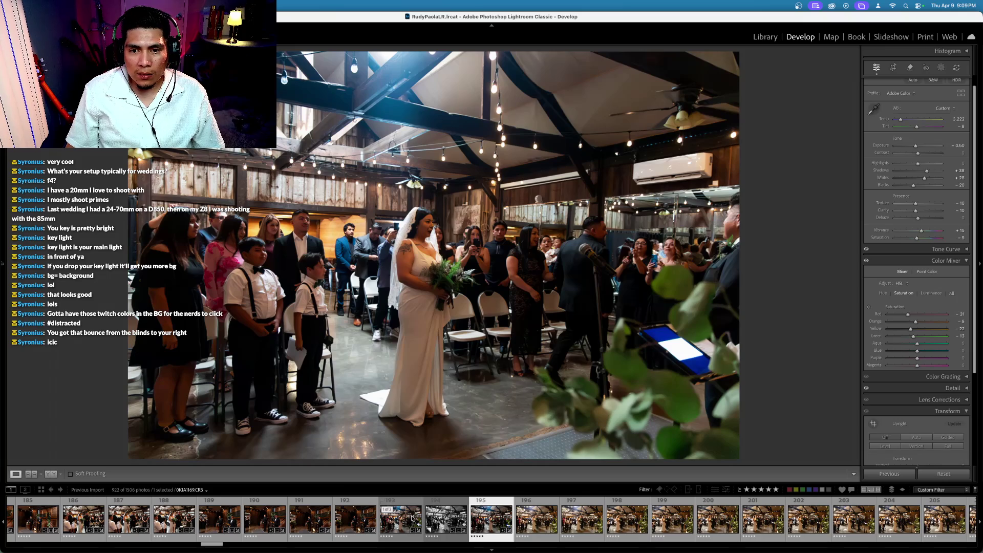
key("4")
key("Right")
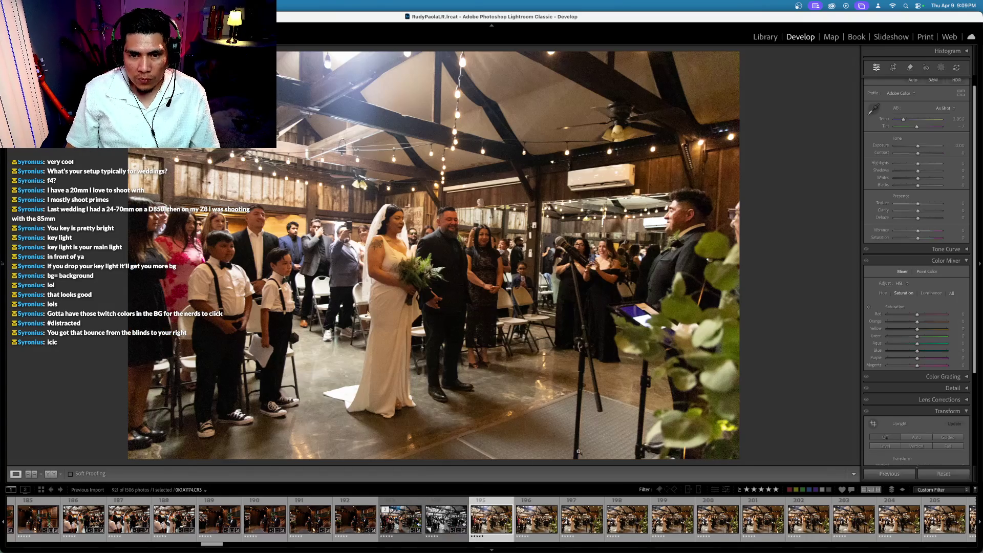
key("4")
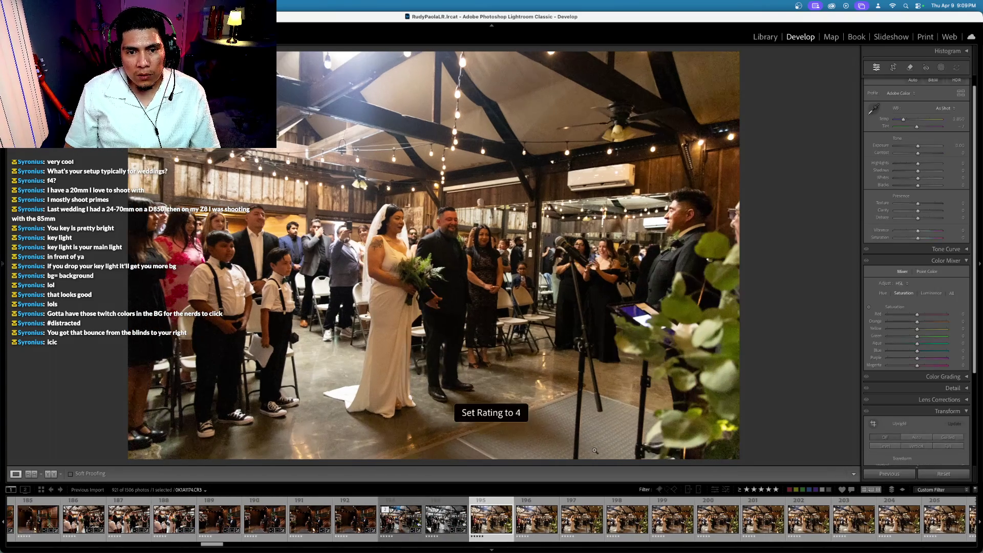
key("Right")
key("Right")
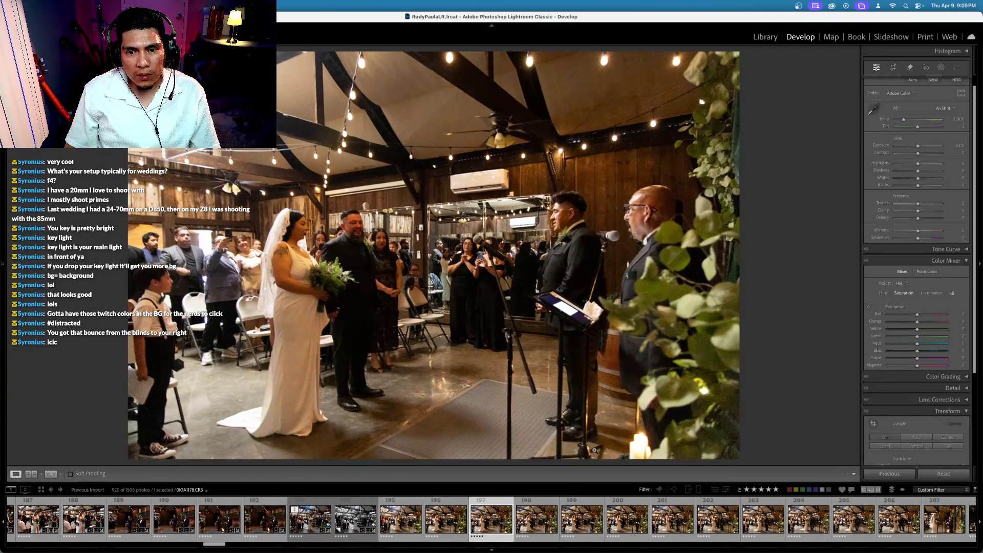
Rate several more weaker ceremony shots four stars so they drop out of the five-star filter
key("Right")
key("4")
key("Right")
key("Right")
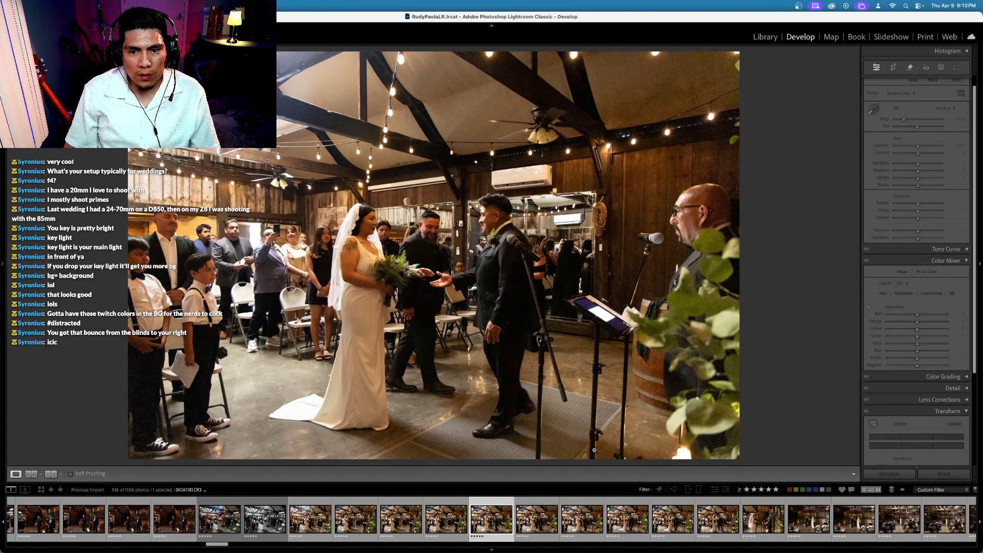
key("Left")
key("Right")
key("Right")
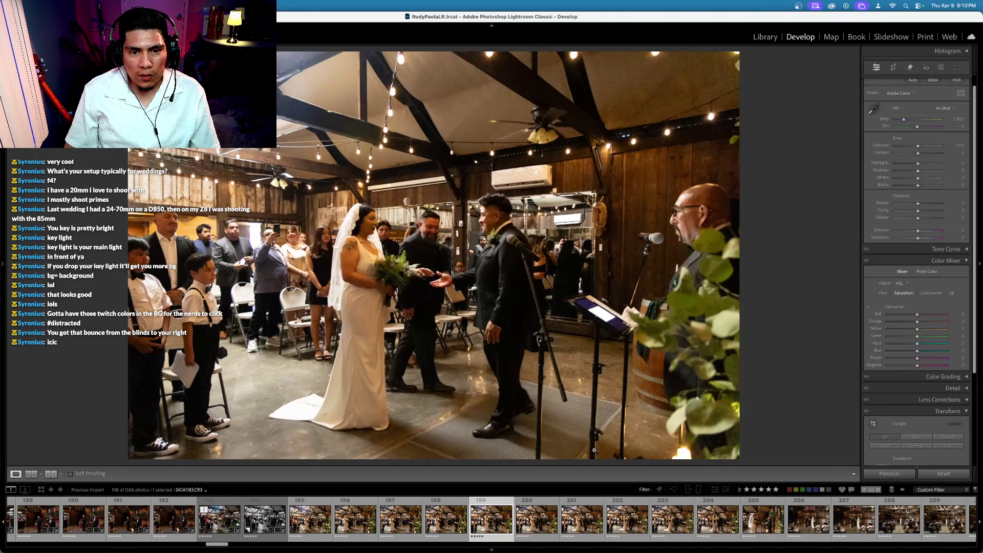
key("4")
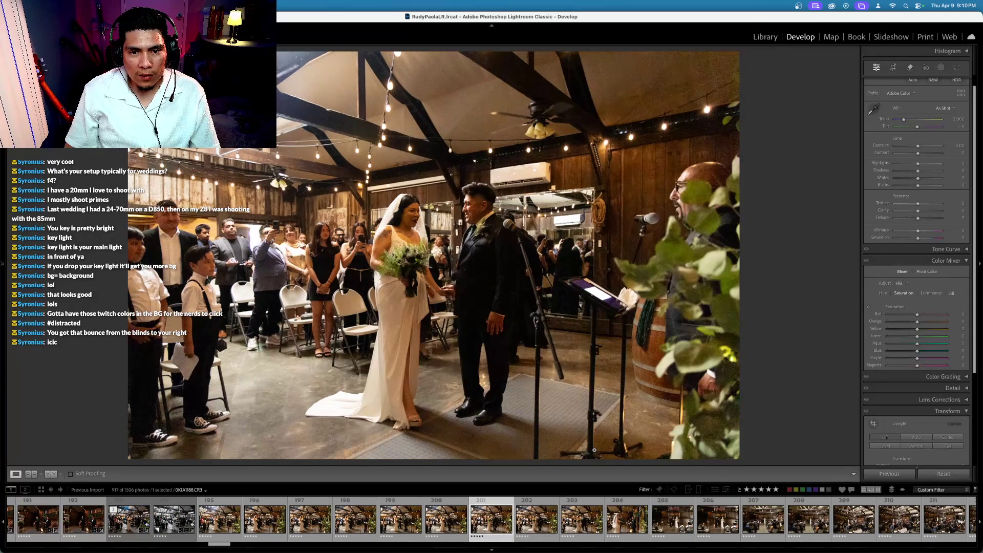
key("Right")
key("Left")
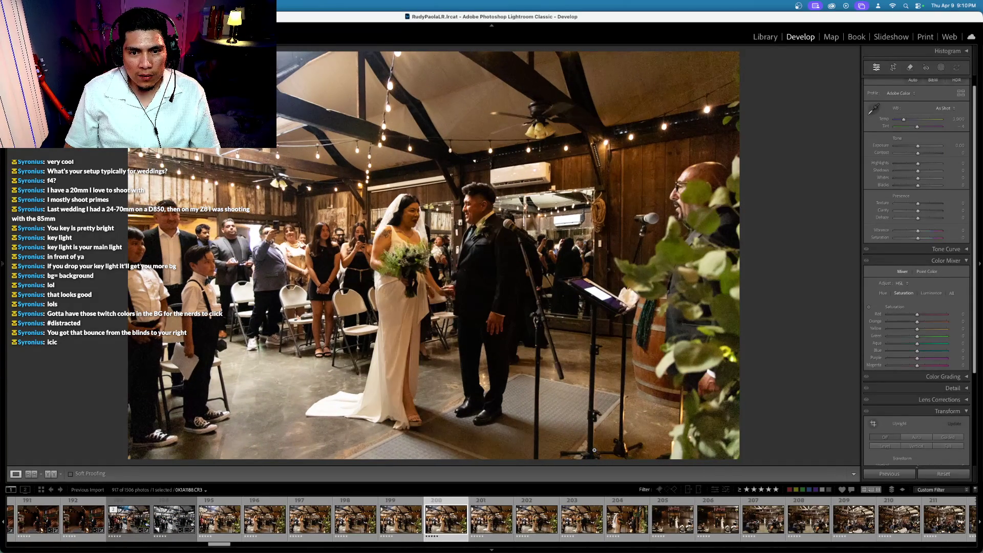
key("Left")
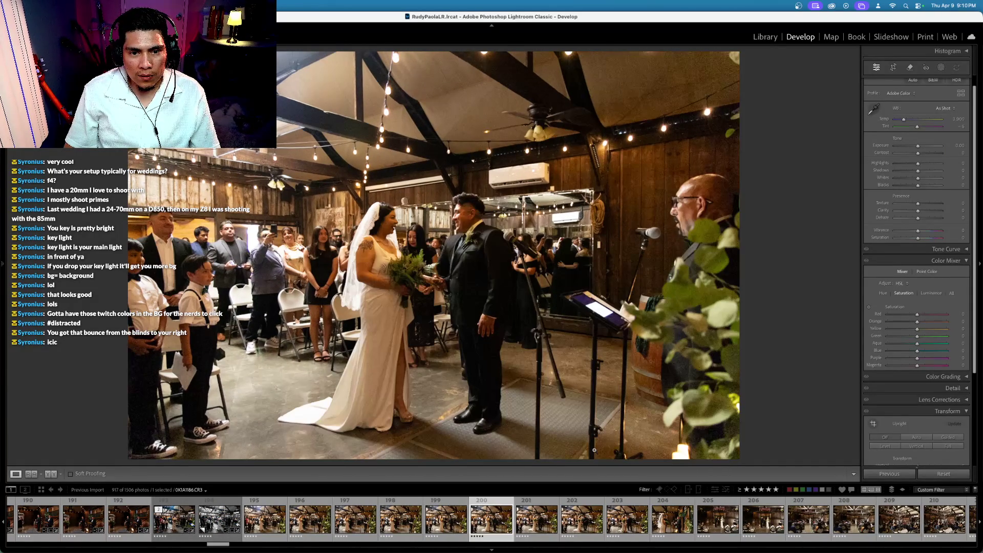
key("Right")
key("Right")
key("Right")
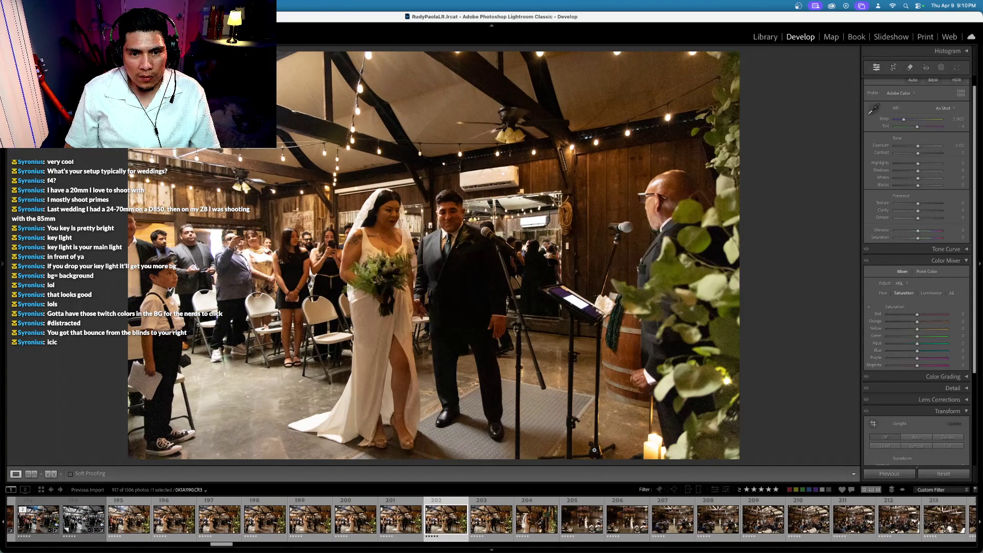
key("Right")
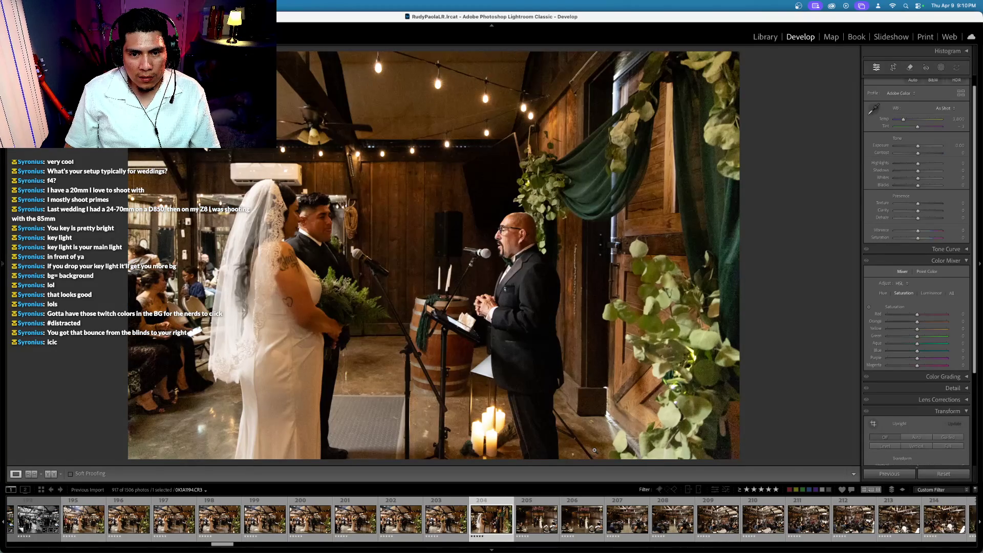
key("Right")
key("Right")
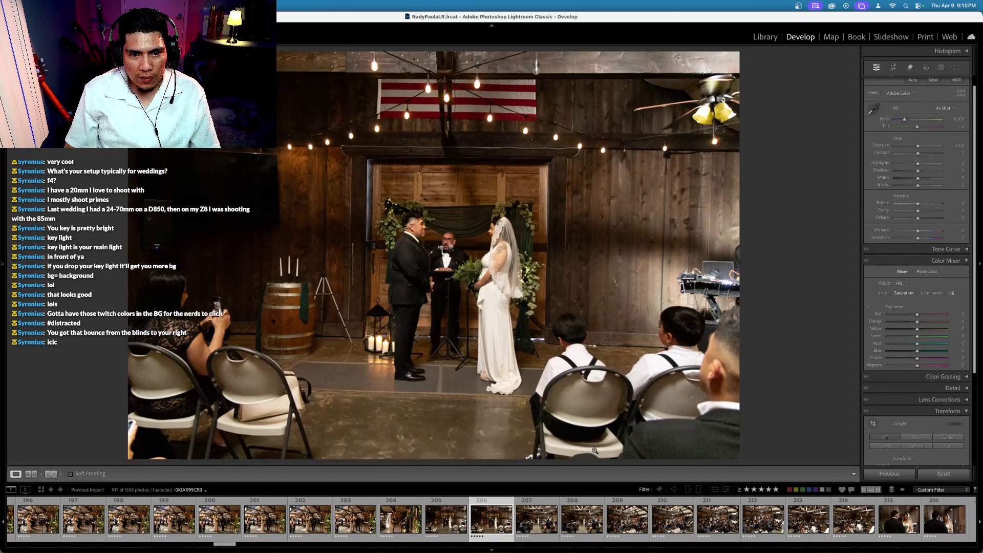
key("Left")
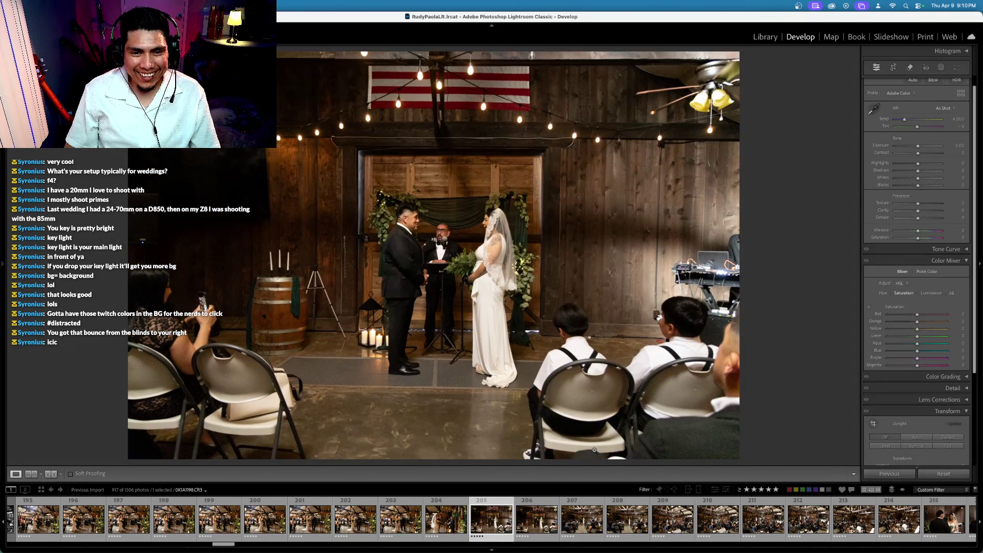
key("Right")
key("Right")
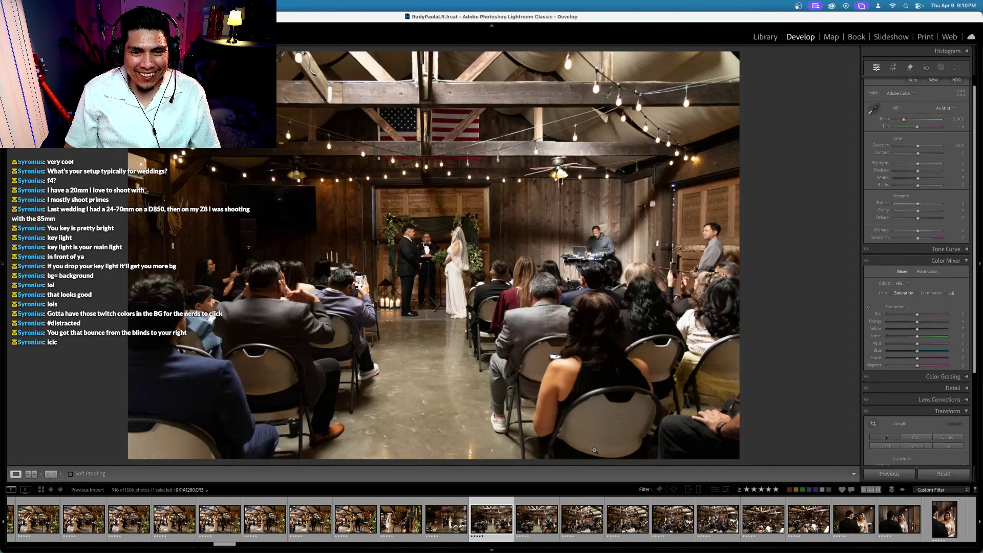
key("x")
key("Left")
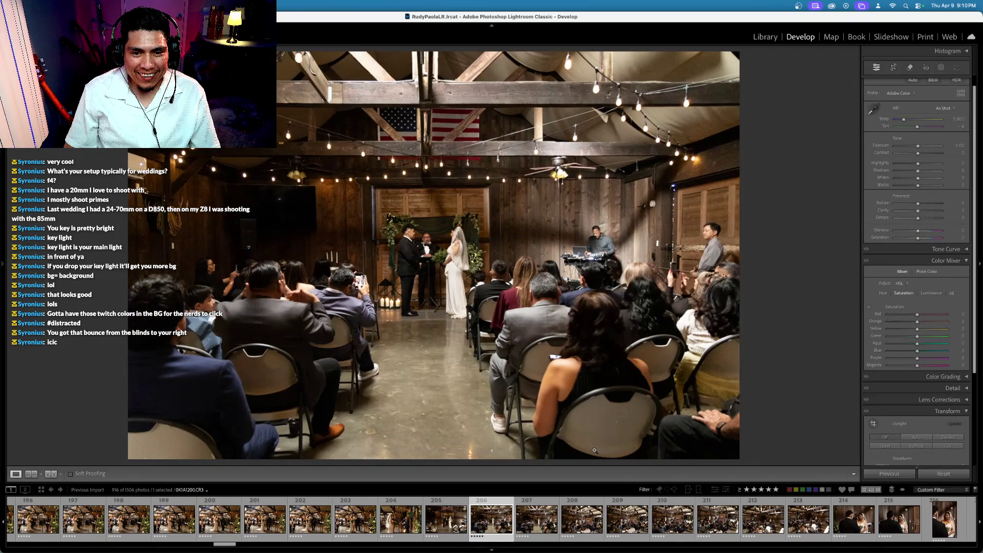
key("Right")
key("Right")
key("Right")
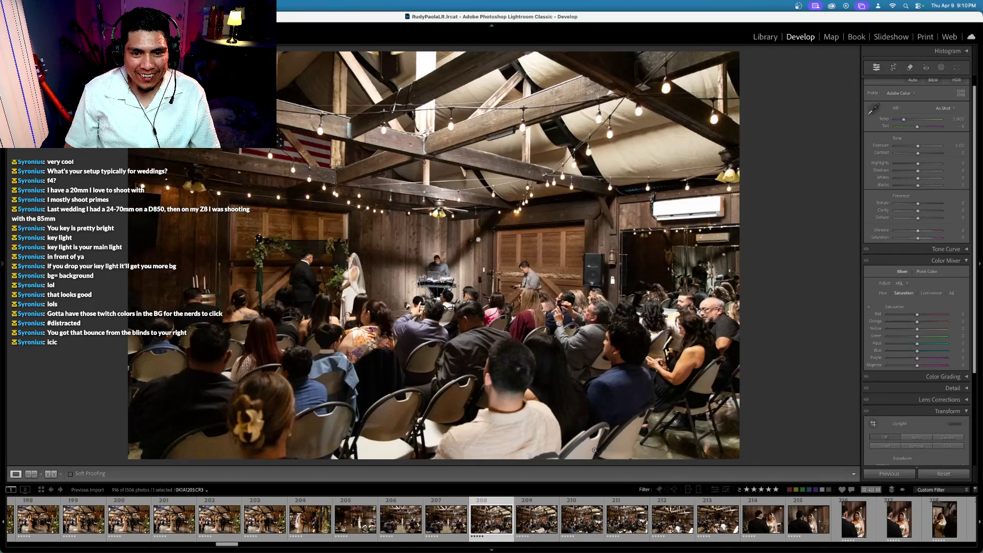
key("Right")
key("Right")
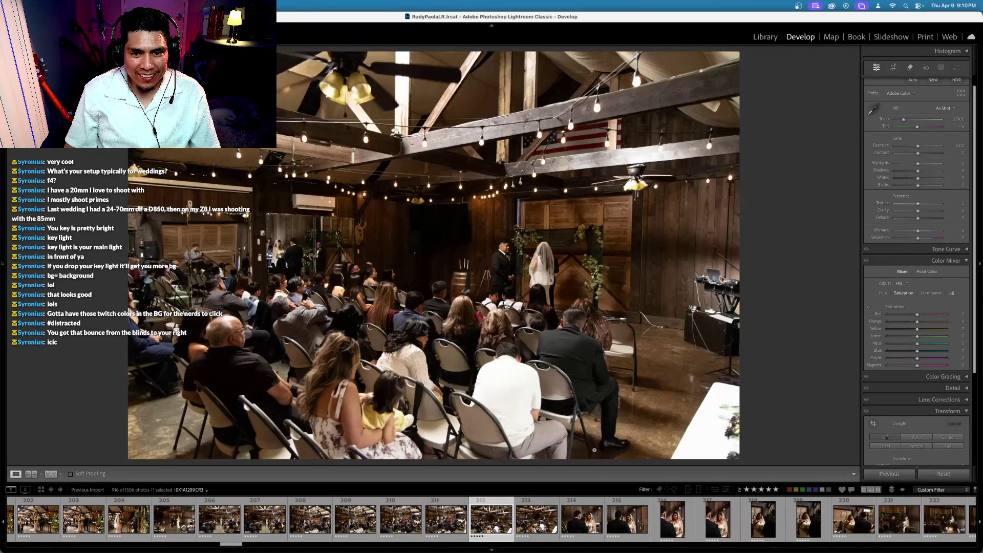
key("Right")
key("Right")
key("Right")
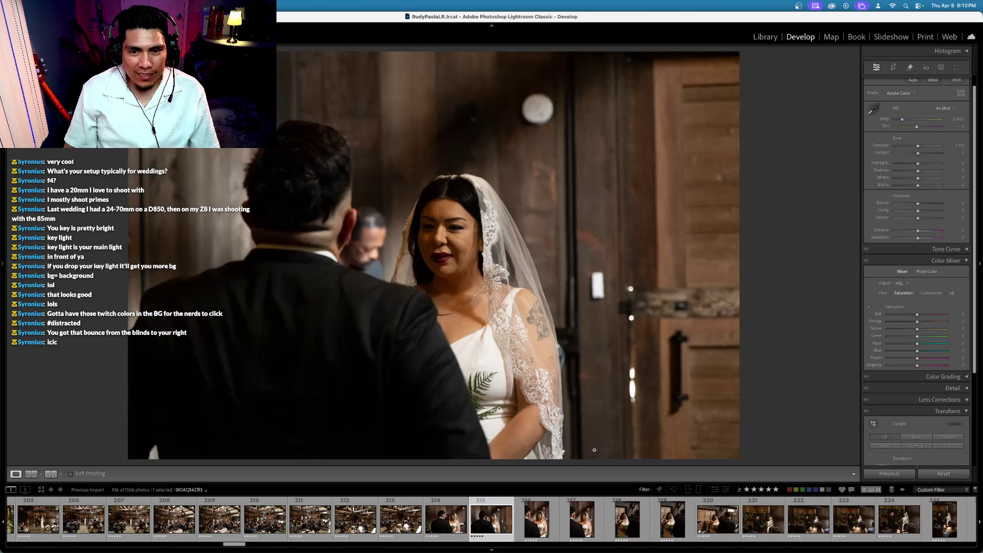
key("4")
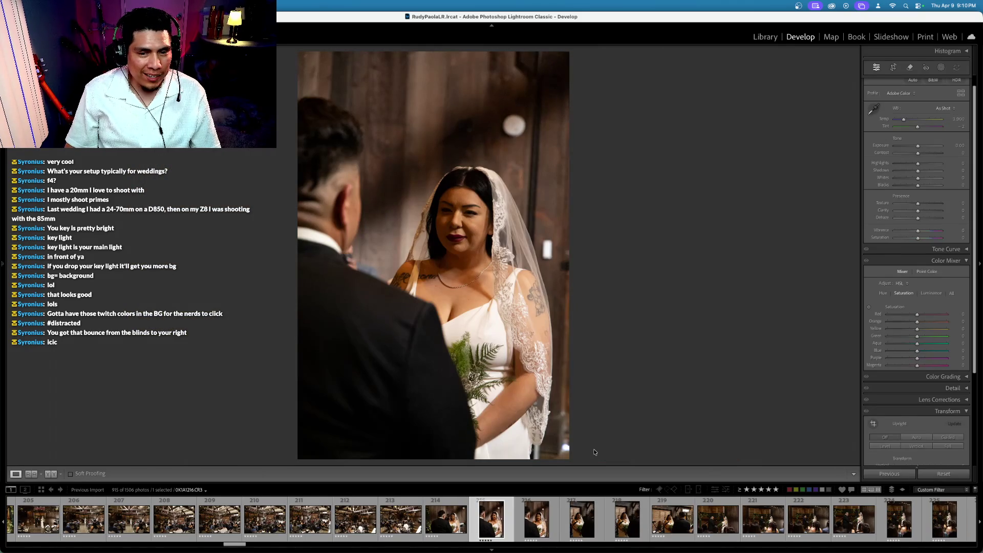
Step back past the vows photos to the wide altar shot, frame 195
key("Right")
key("Right")
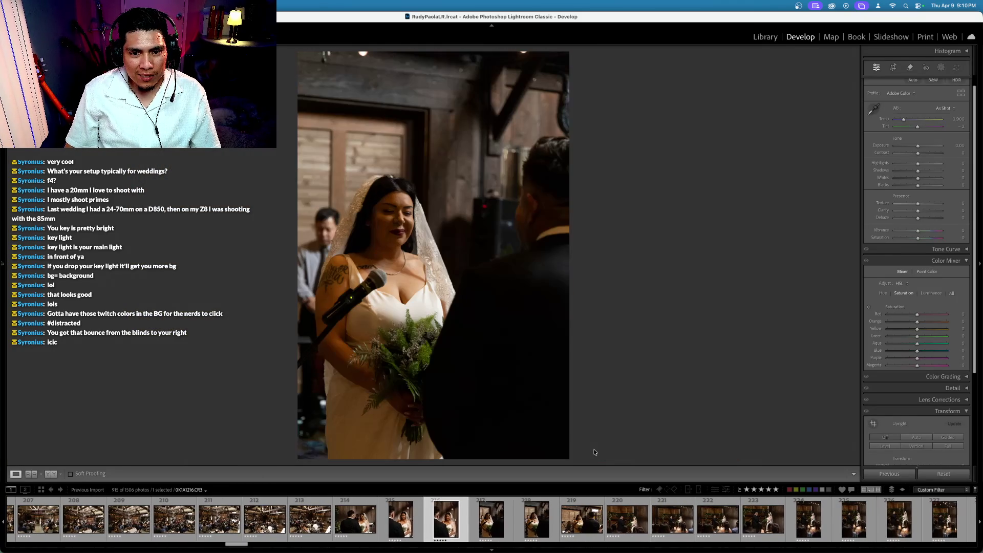
key("Right")
key("Right")
key("Right")
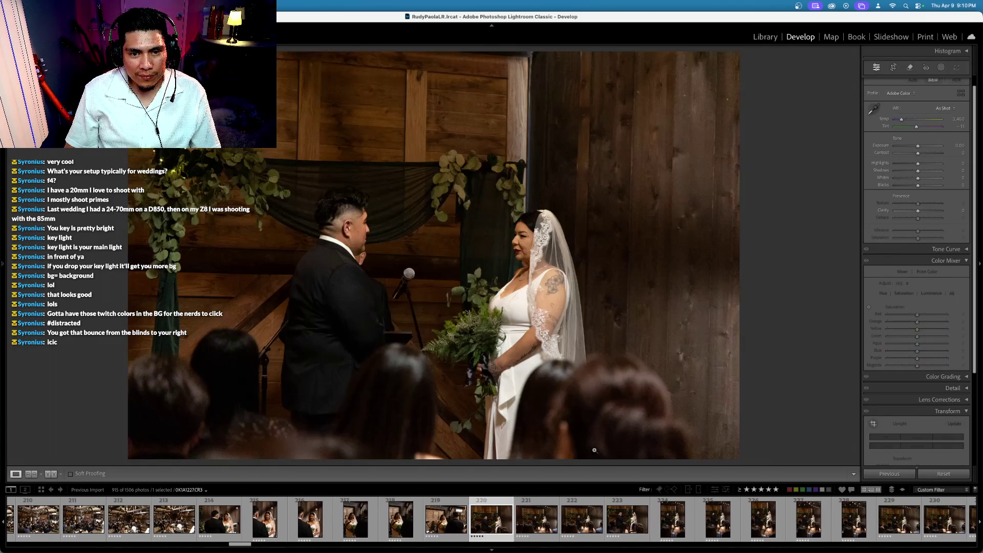
key("Left")
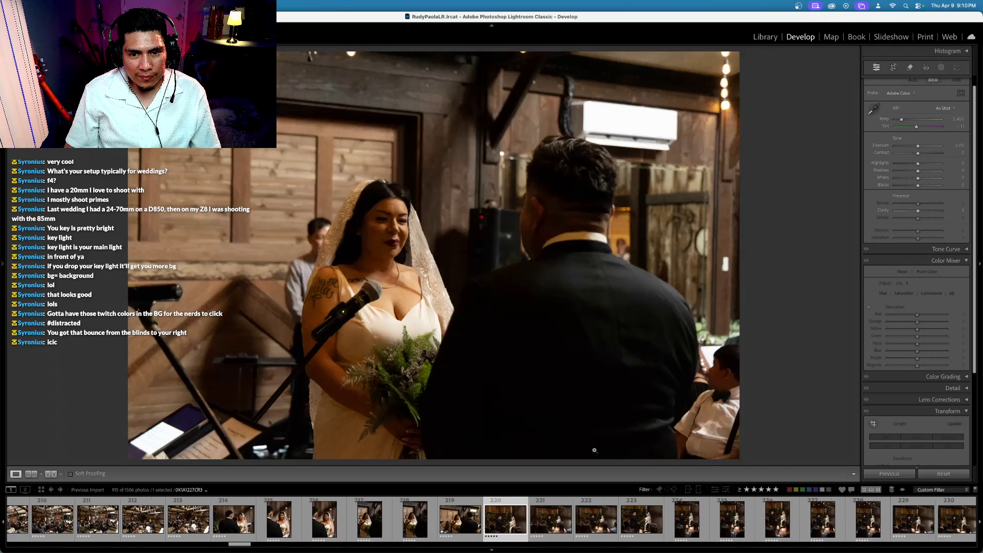
key("Right")
key("Right")
key("Right")
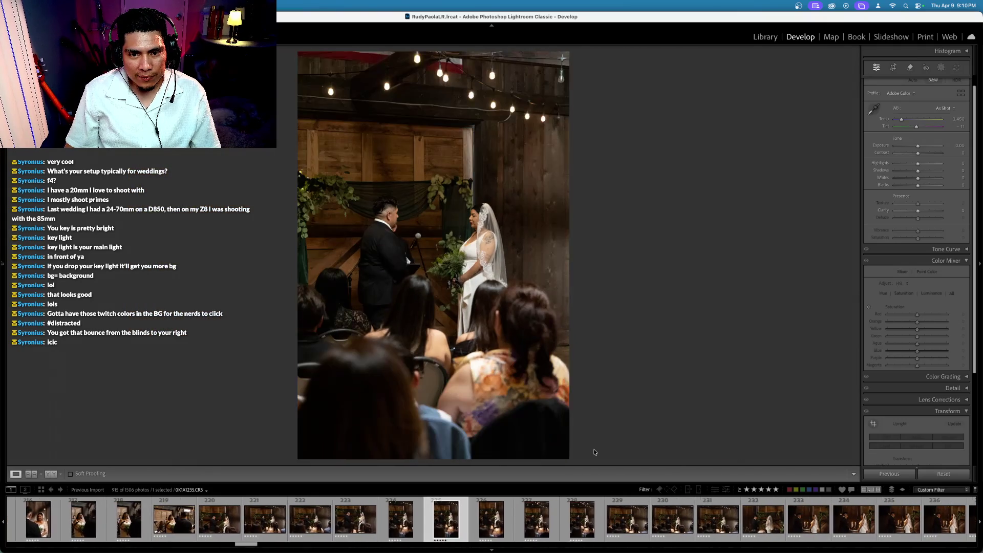
key("Right")
key("Right")
key("Right")
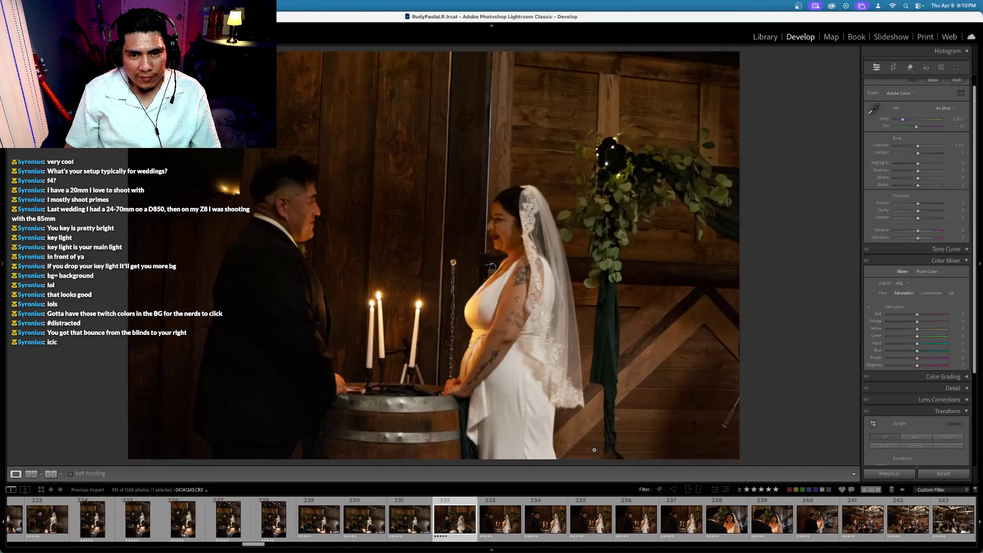
key("Right")
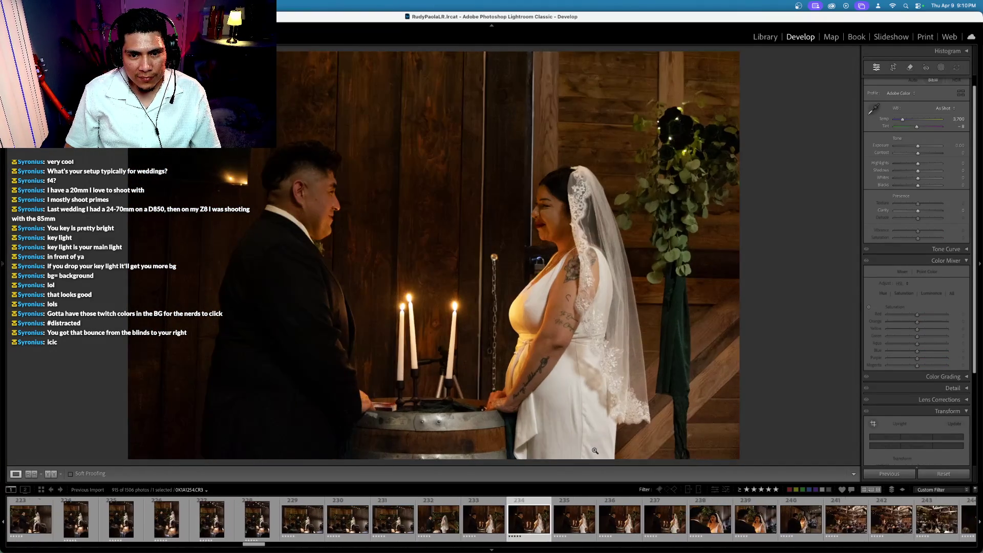
key("Left")
key("Left")
key("Left")
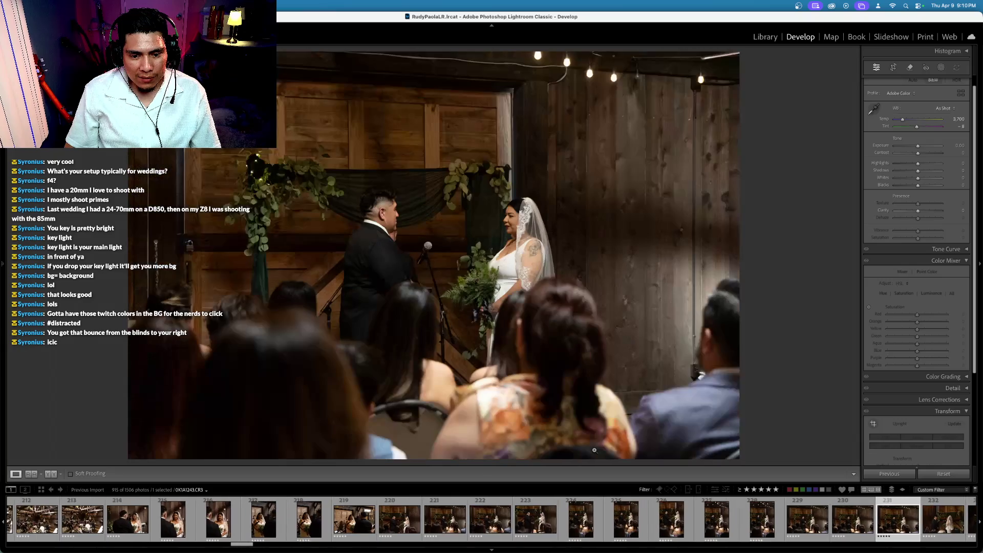
key("Left")
key("Left")
key("Left")
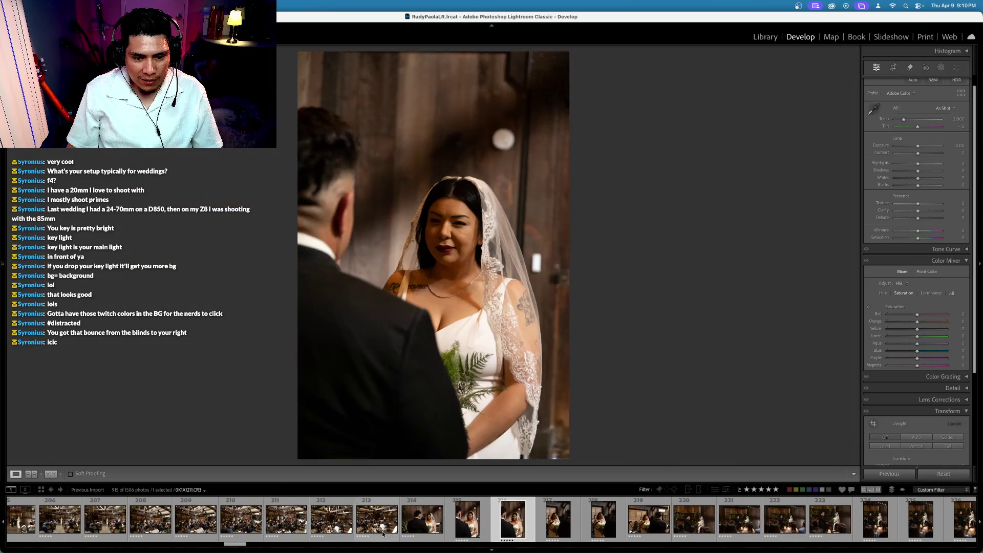
key("Left")
key("Left")
key("Left")
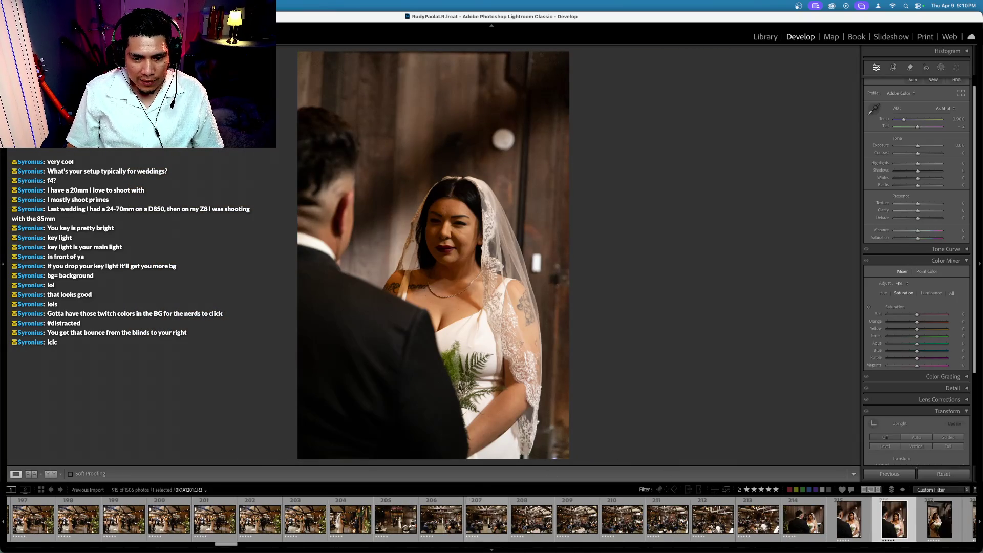
left_click(258, 519)
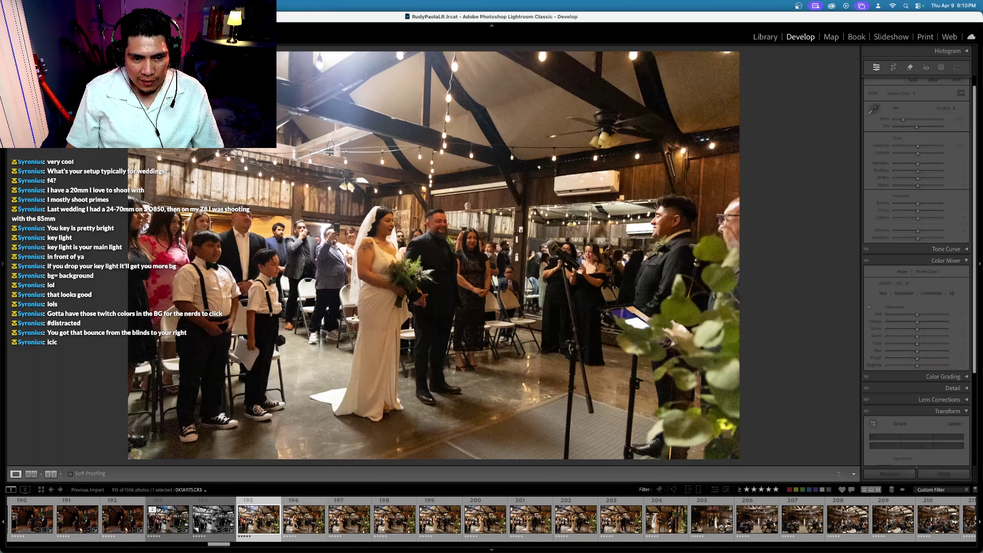
Select wide shot 195 together with aisle photo 193 and sync 195's settings onto it
left_click(622, 523)
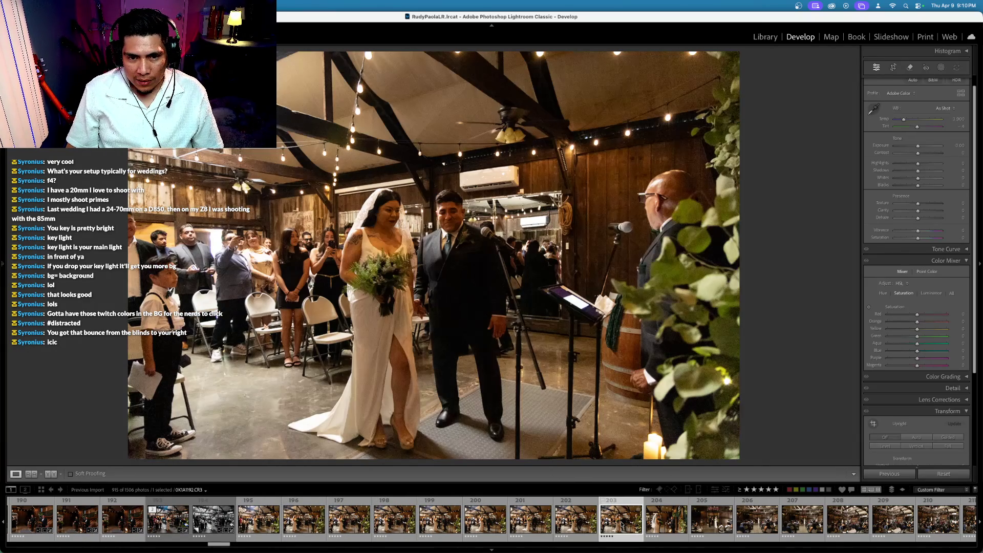
left_click(257, 522)
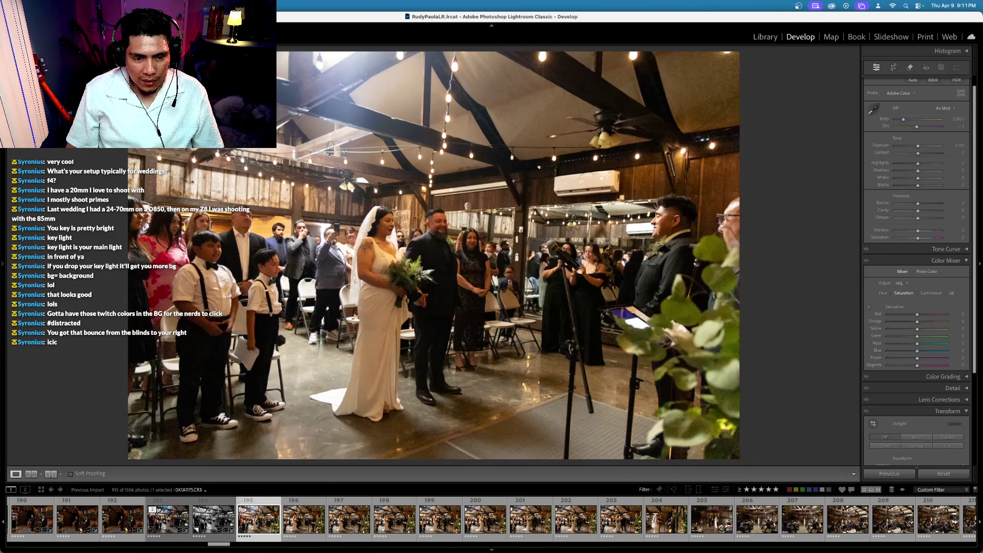
left_click(168, 519, "super")
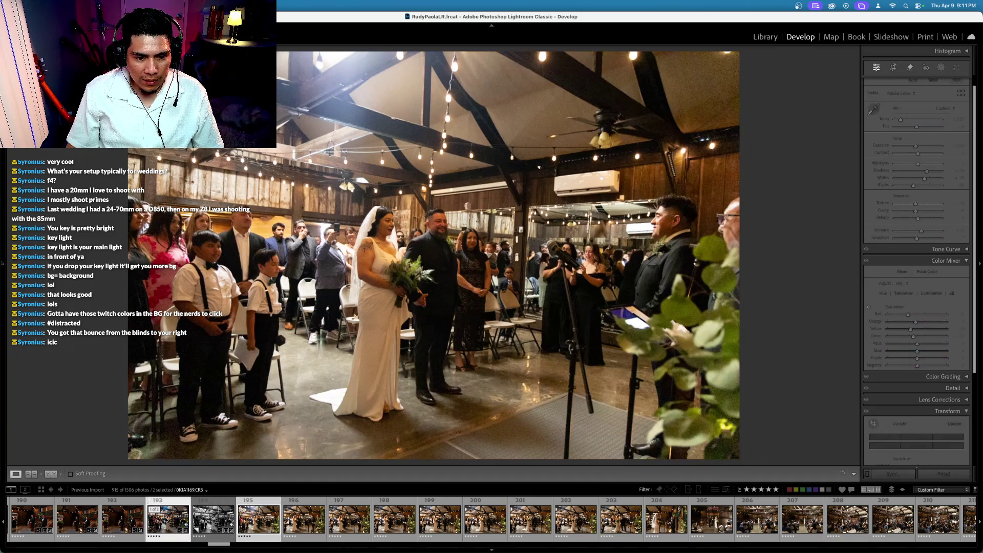
key("super+shift+s")
key("Return")
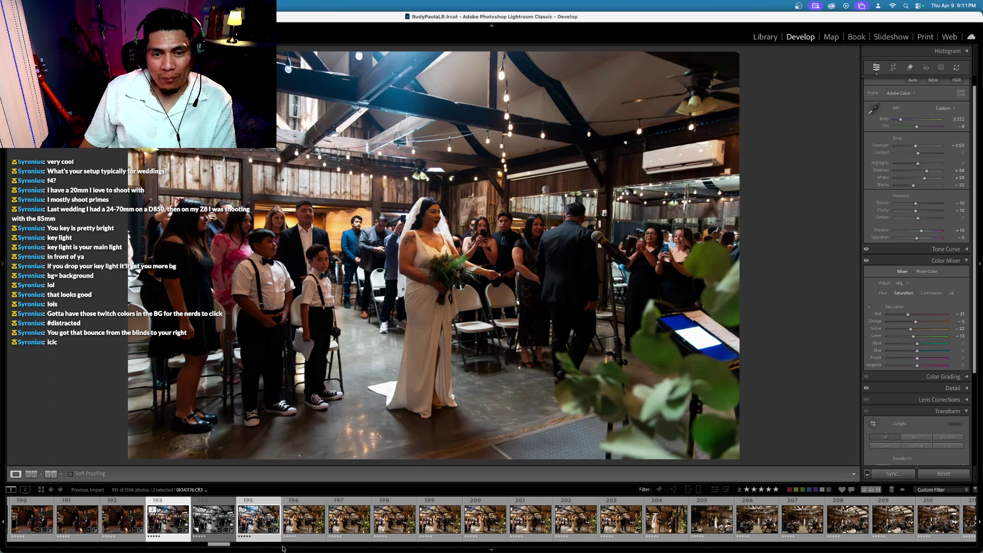
Select only photo 195 and straighten it about -1.34° with the Crop tool
key("Right")
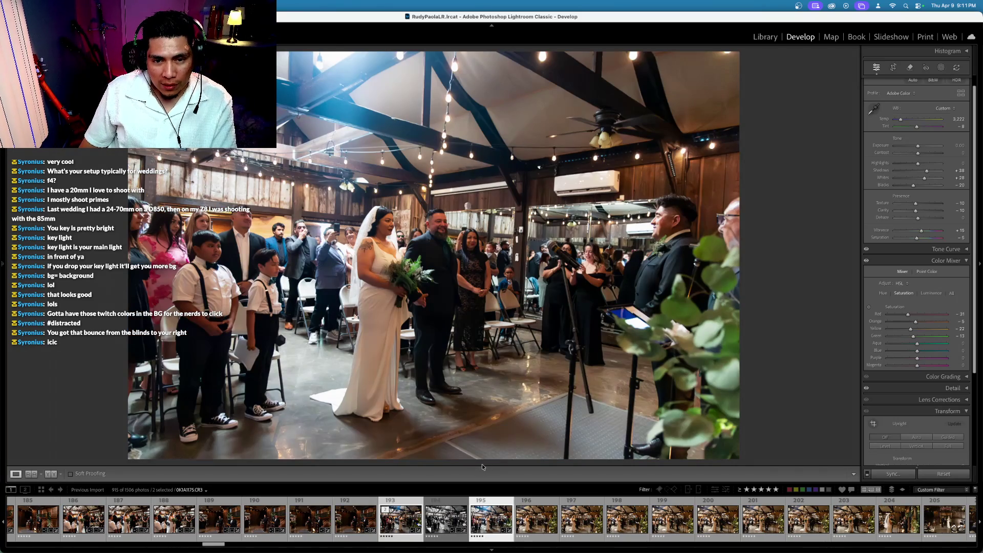
key("Left")
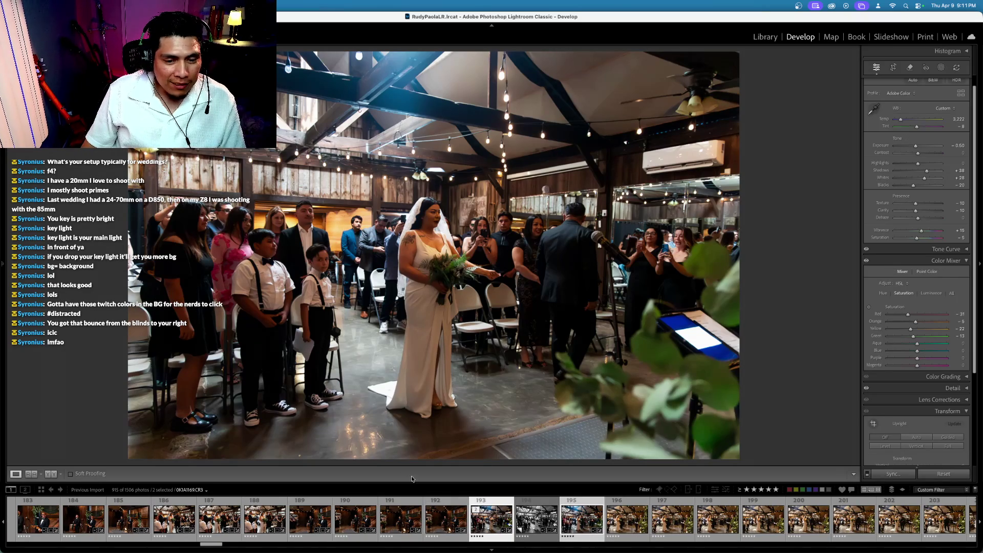
left_click(495, 522)
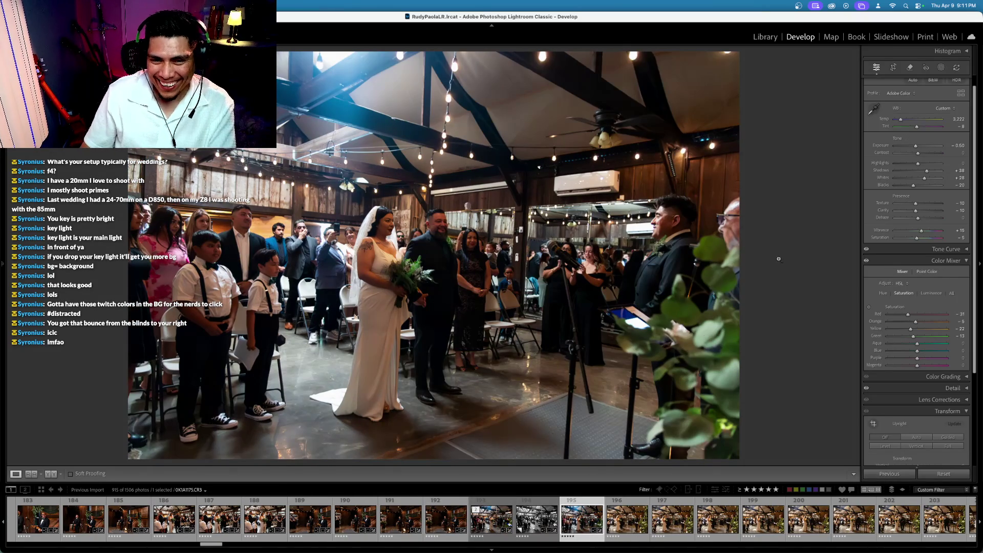
left_click(892, 67)
left_click_drag(780, 146, 779, 126)
key("Return")
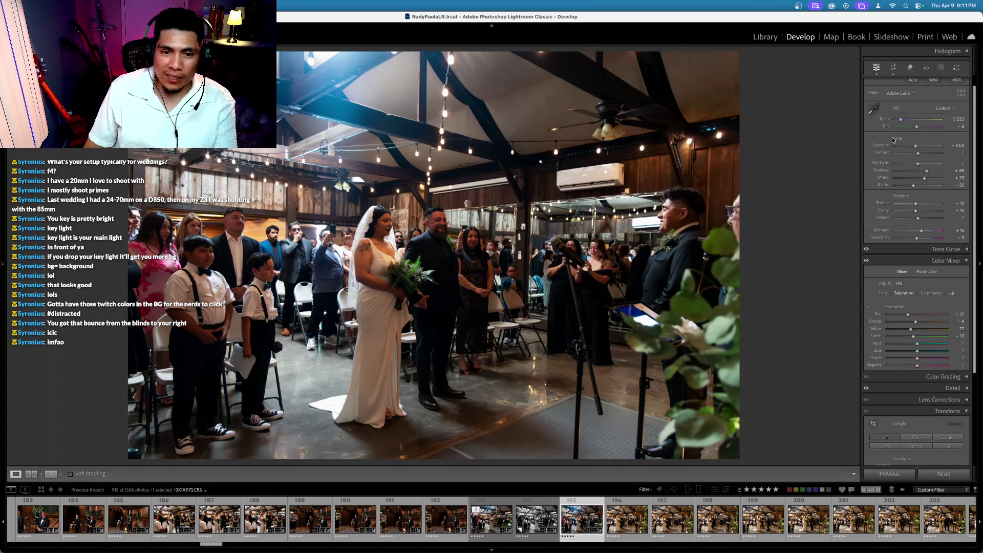
Keep Exposure at -0.50 and warm the white balance Temp to 3,372
key("minus")
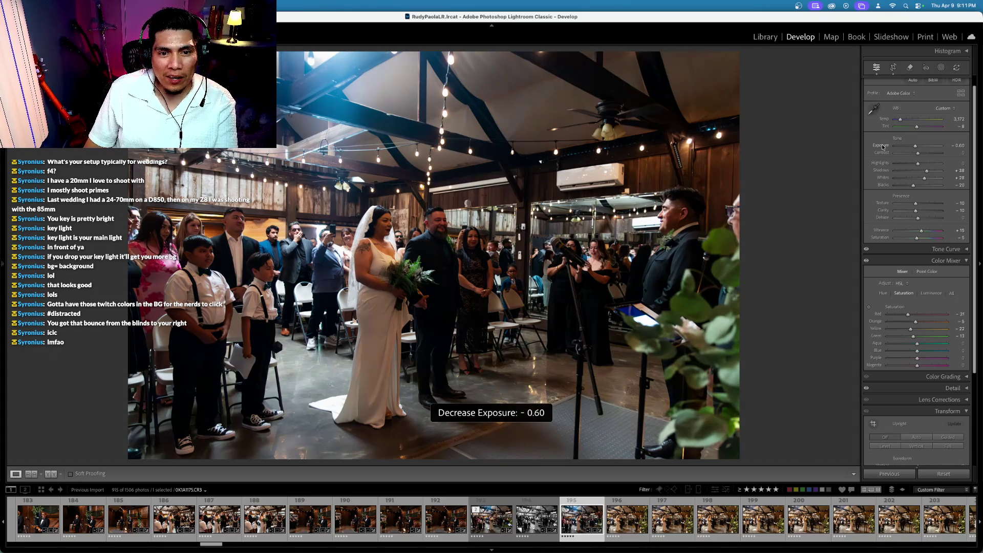
key("equal")
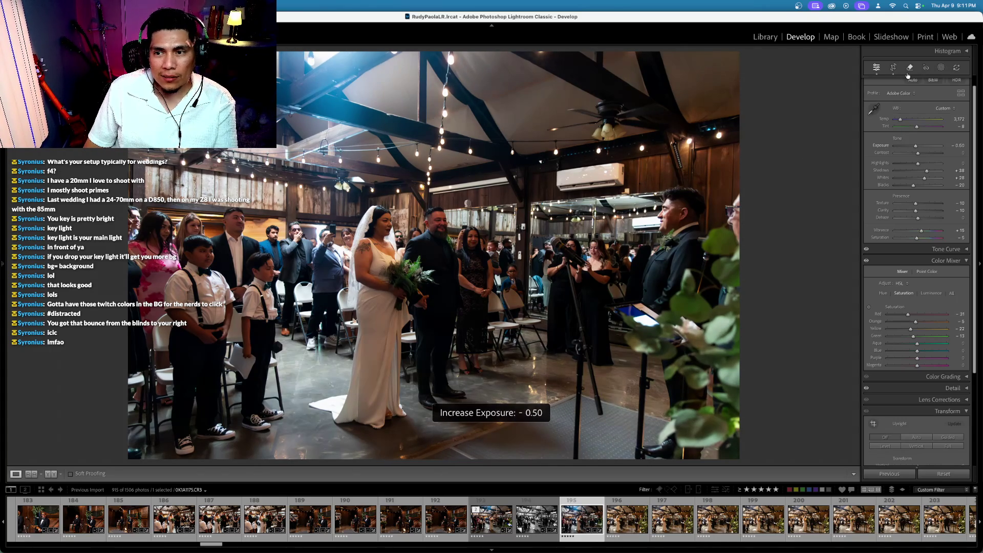
left_click(893, 68)
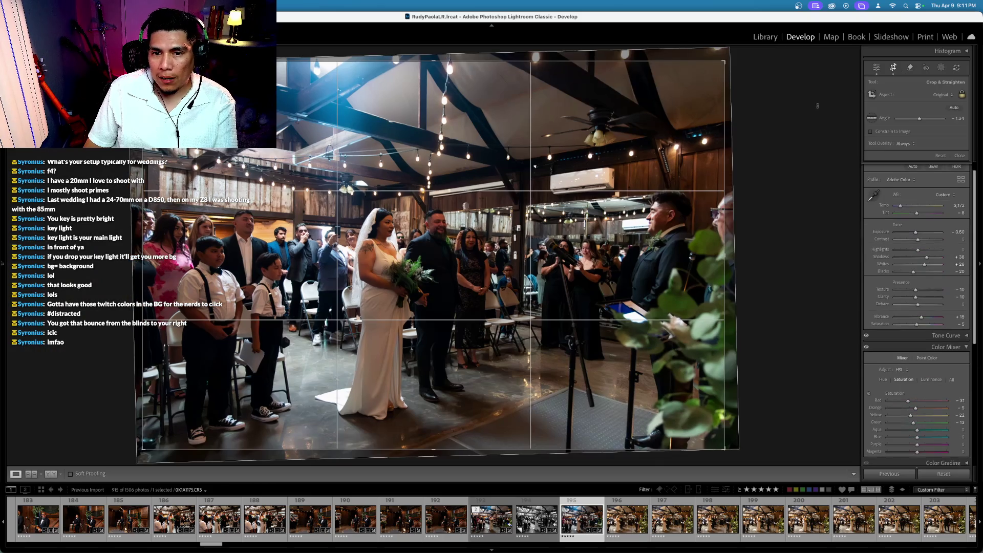
key("r")
key("backslash")
key("backslash")
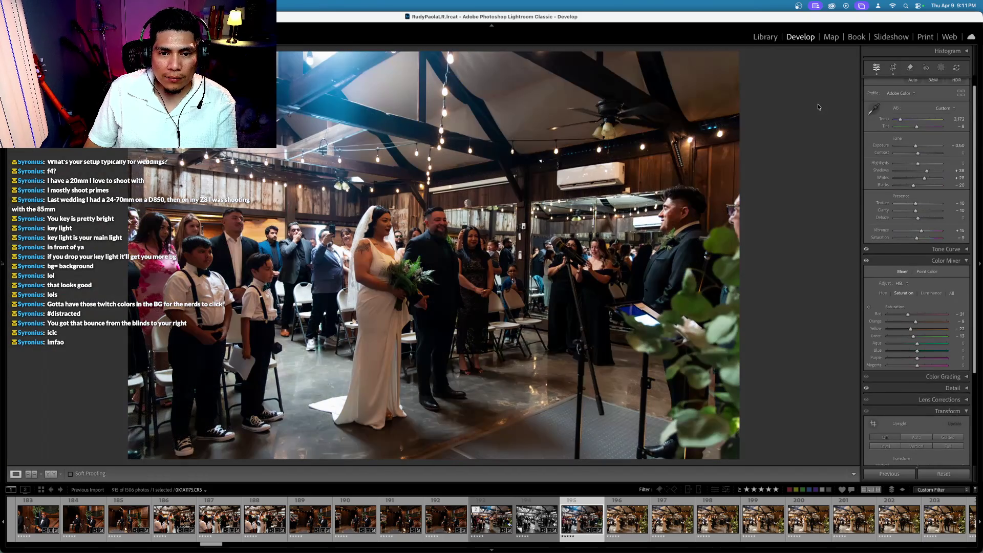
scroll(883, 119, "down", 1)
left_click(882, 118)
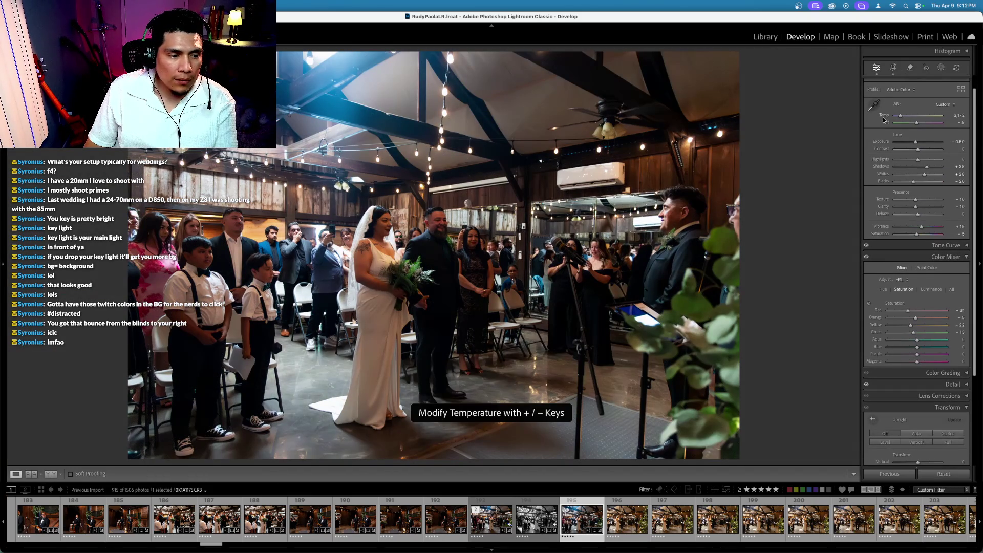
key("plus")
key("plus")
key("plus")
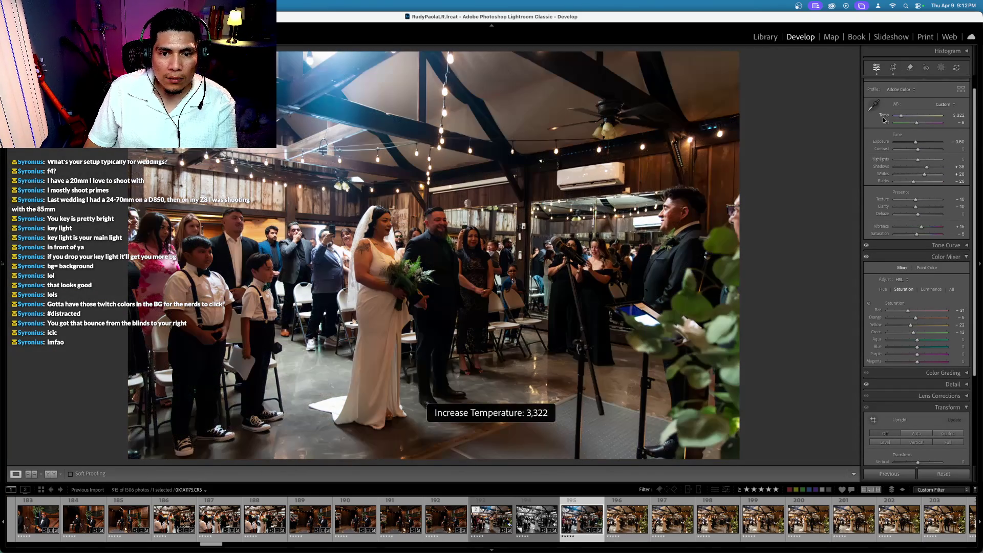
key("plus")
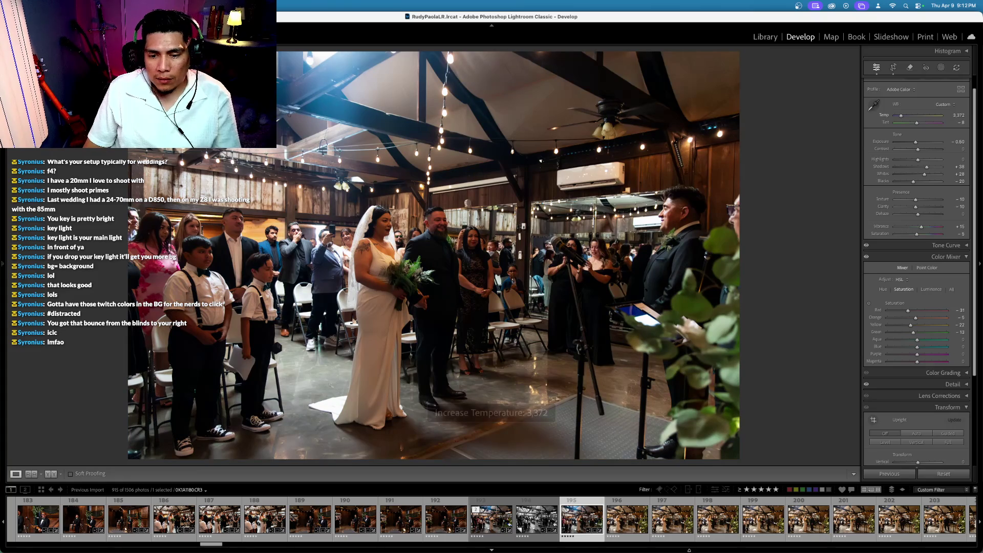
scroll(743, 530, "down", 2)
scroll(783, 528, "down", 3)
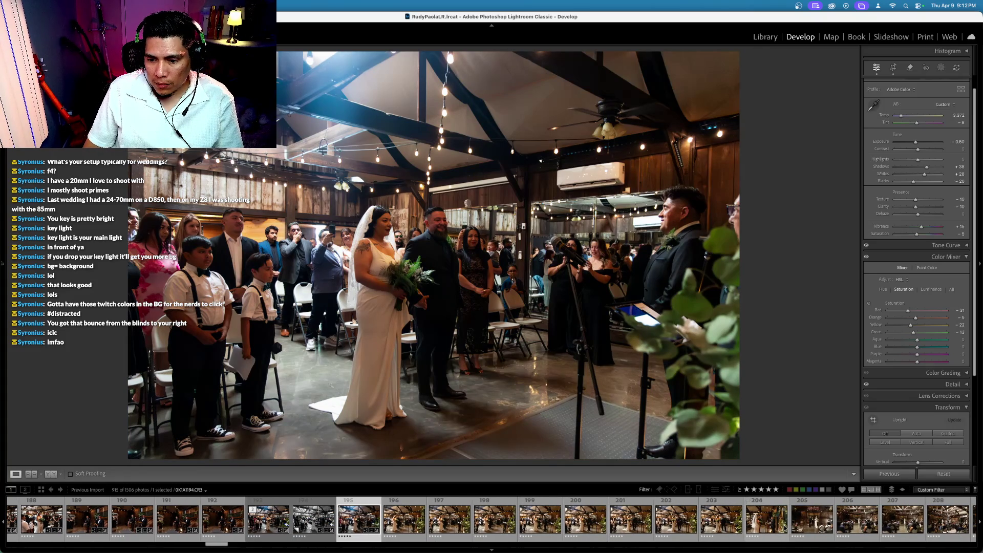
Sync photo 195's settings across photos 195–204
left_click(766, 519, "shift")
key("super+shift+s")
key("Return")
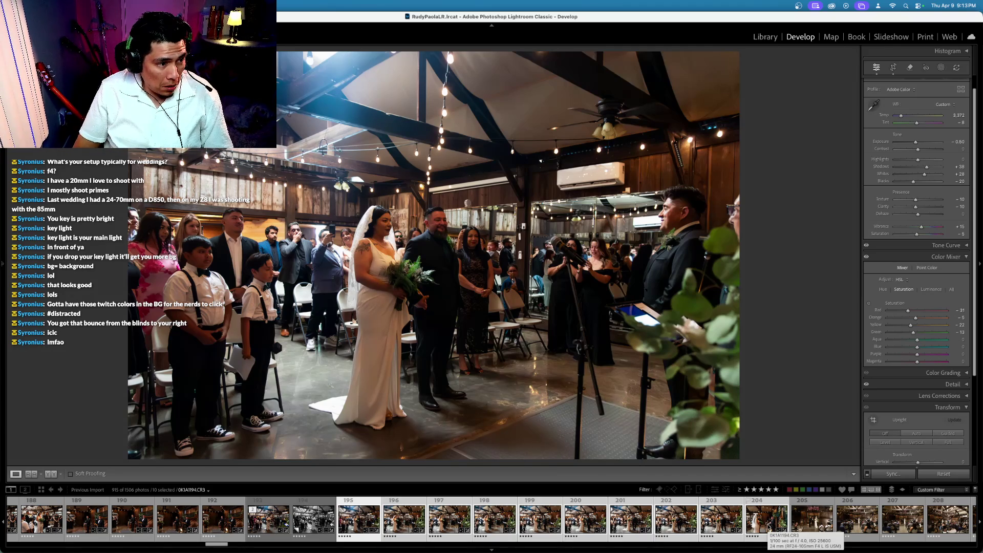
key("Right")
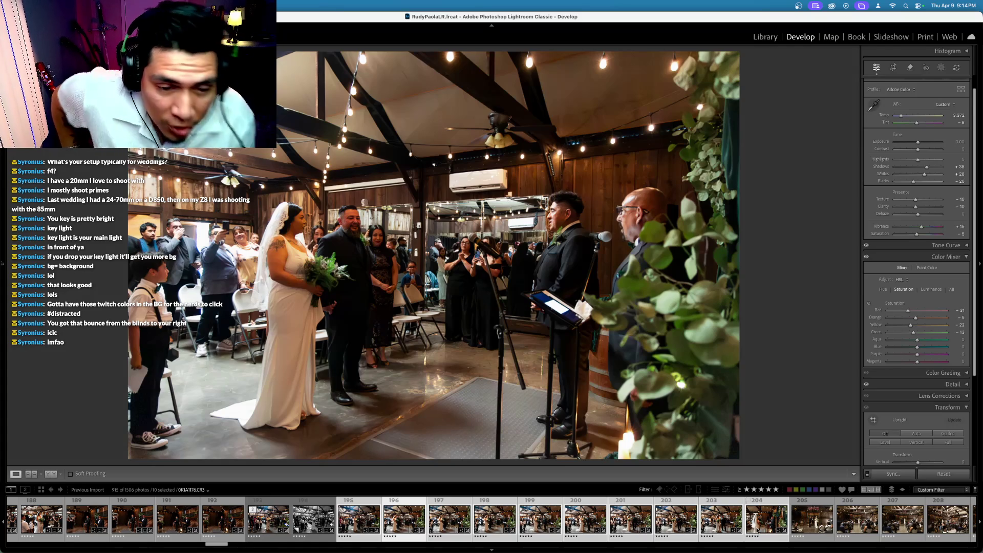
Straighten photo 197 with the Crop tool
key("Right")
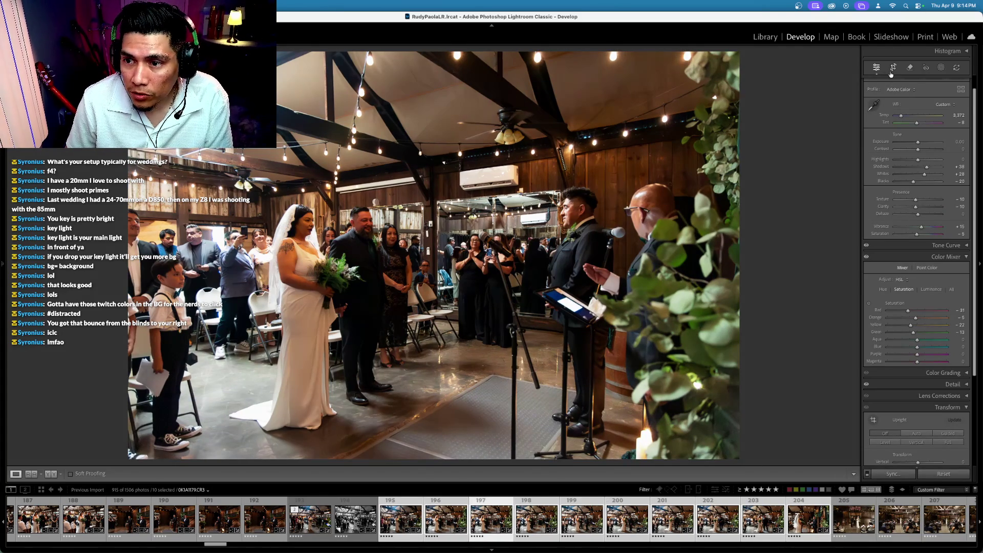
left_click(893, 67)
left_click_drag(819, 169, 817, 135)
key("Return")
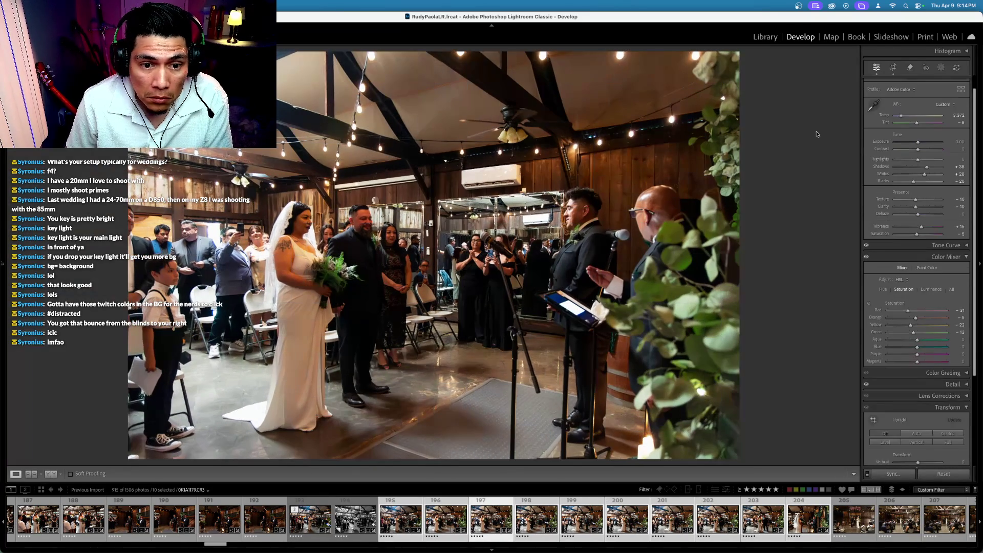
Make photo 198 black-and-white with Saturation -100 and Contrast +15, then move to photo 200
key("Right")
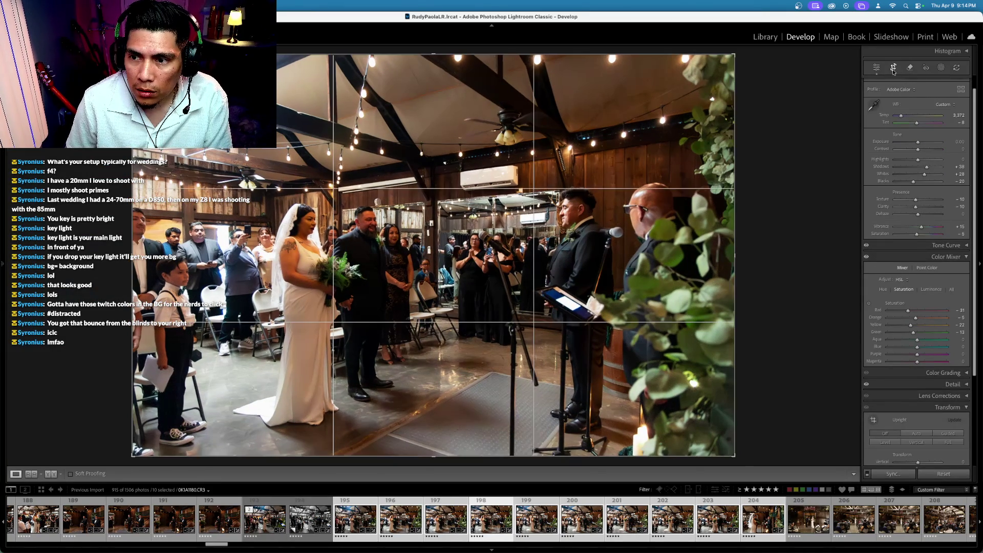
left_click(893, 67)
key("r")
left_click_drag(916, 233, 894, 234)
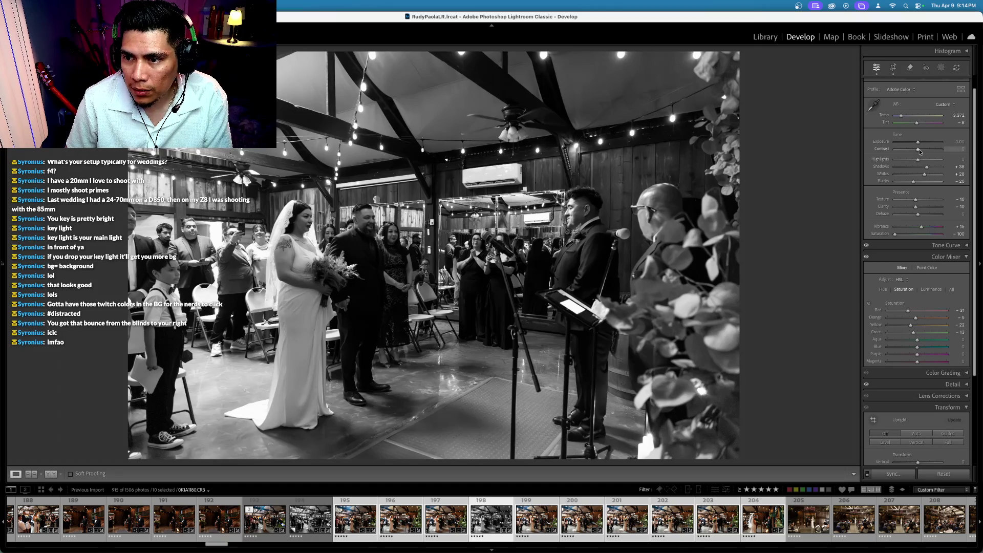
left_click_drag(919, 152, 923, 150)
key("Right")
key("Right")
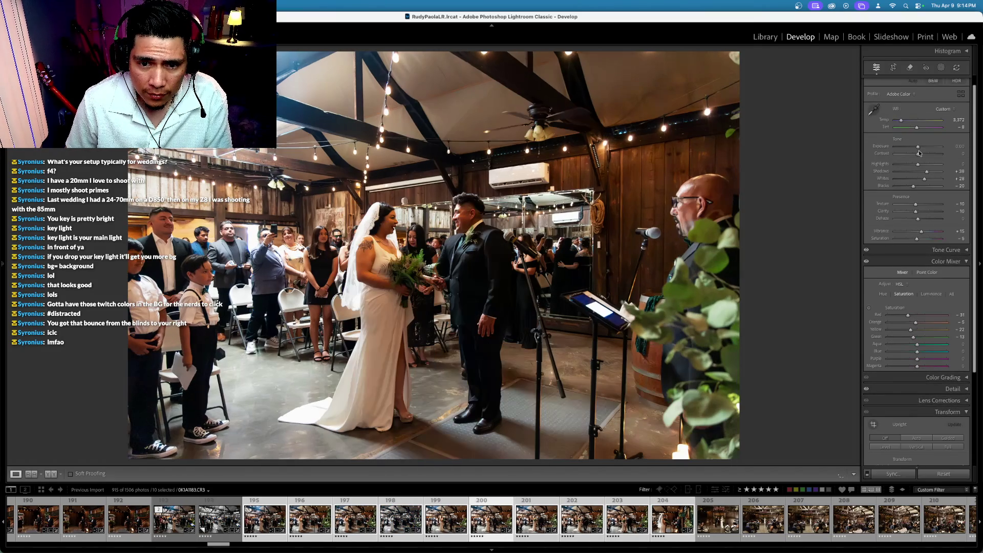
right_click(445, 237)
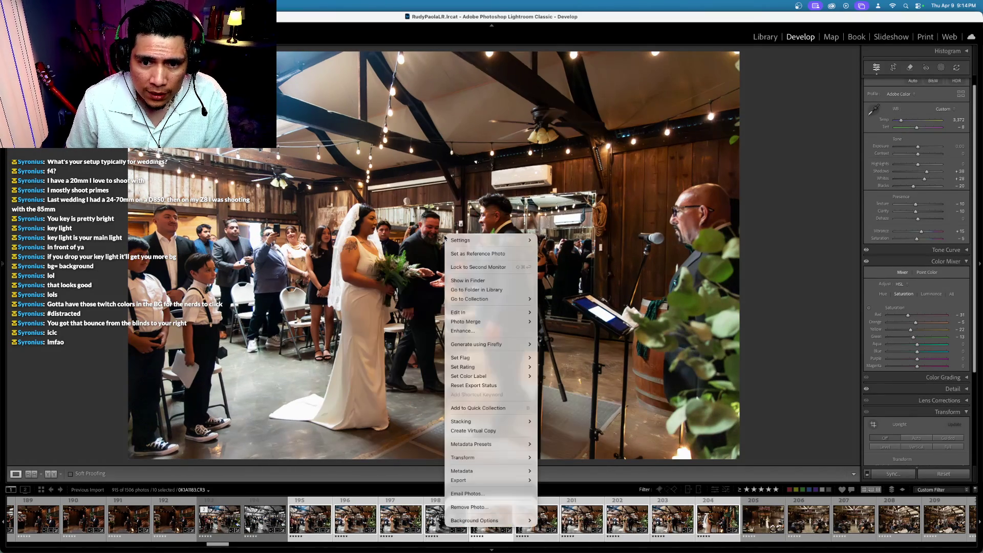
Create a virtual copy of the bride-and-groom aisle photo
mouse_move(472, 346)
left_click(480, 430)
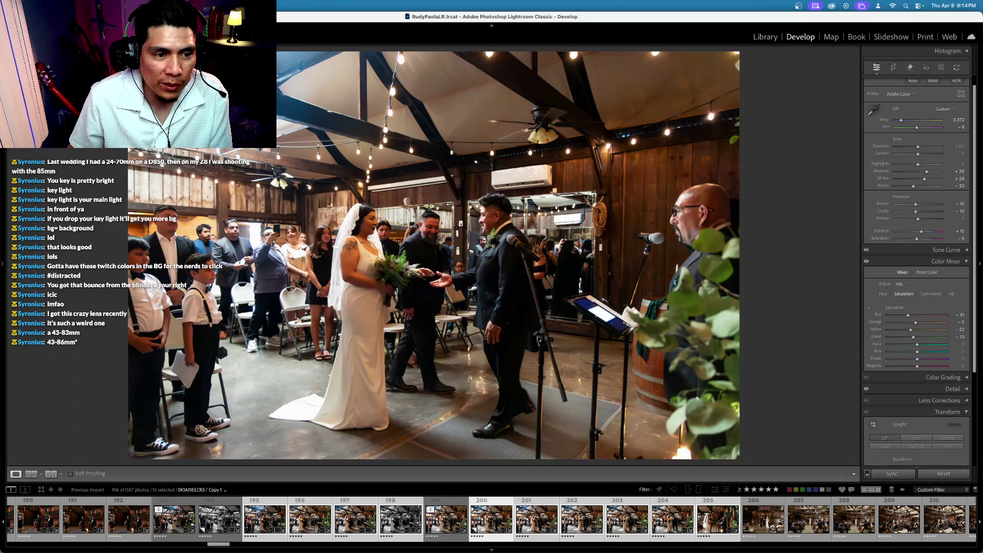
key("ctrl+Up")
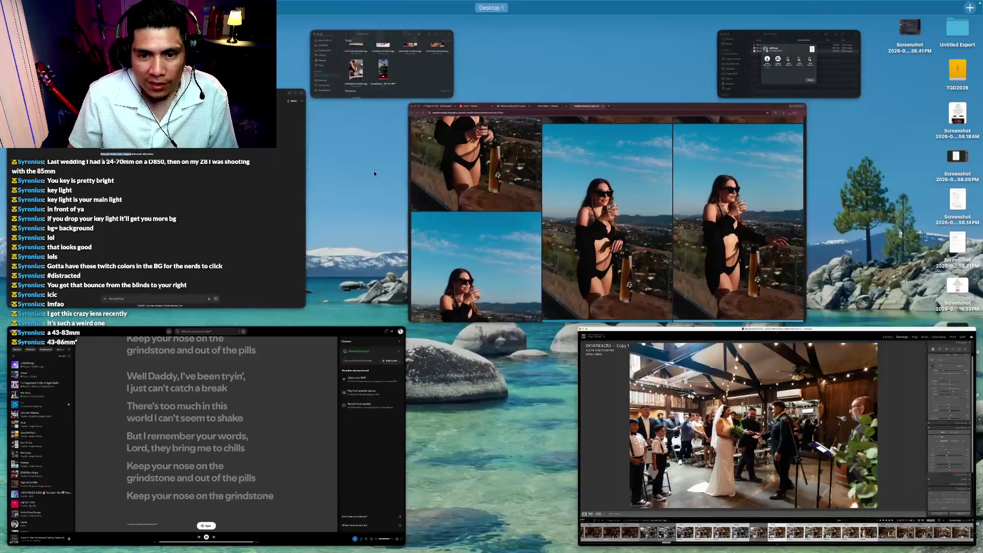
Bring Chrome forward and search 'web' in a new tab
left_click(573, 156)
left_click(495, 19)
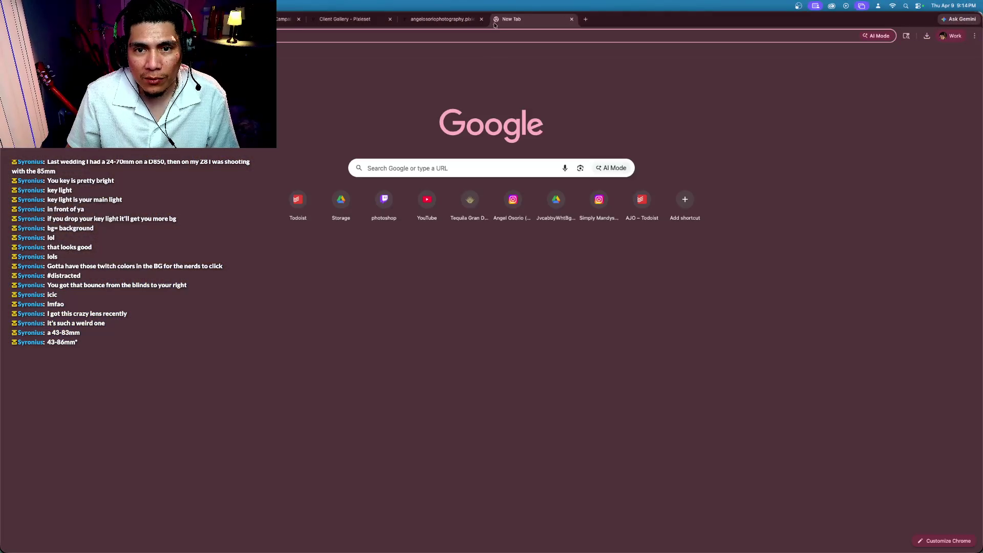
type("web")
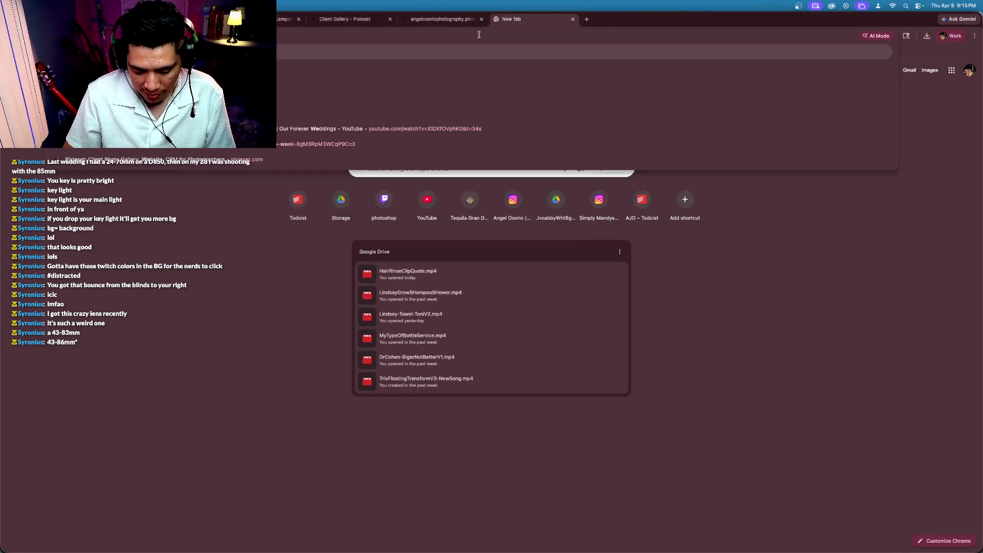
key("Return")
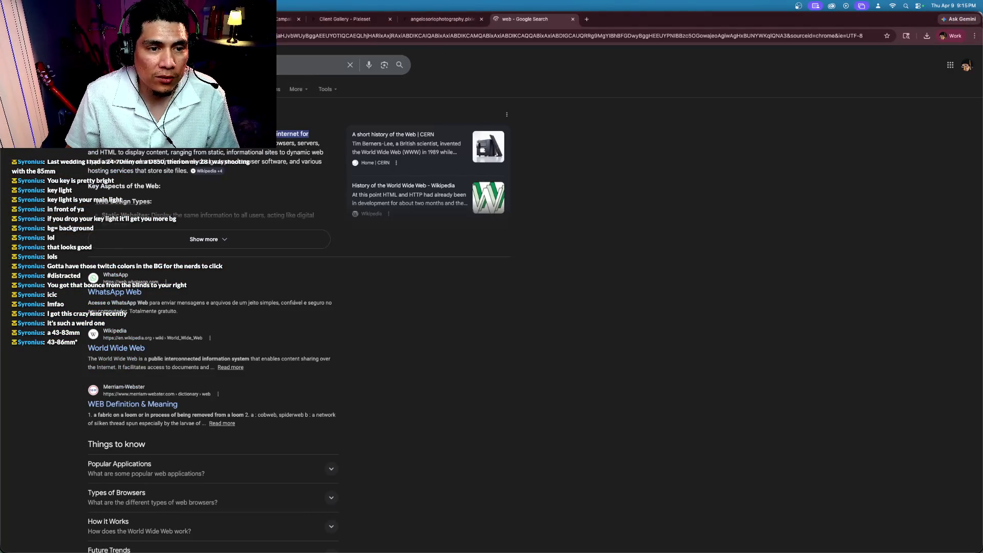
Go to the photographer's portfolio site and view its Outdoor Portrait gallery
left_click(479, 35)
type("zoom")
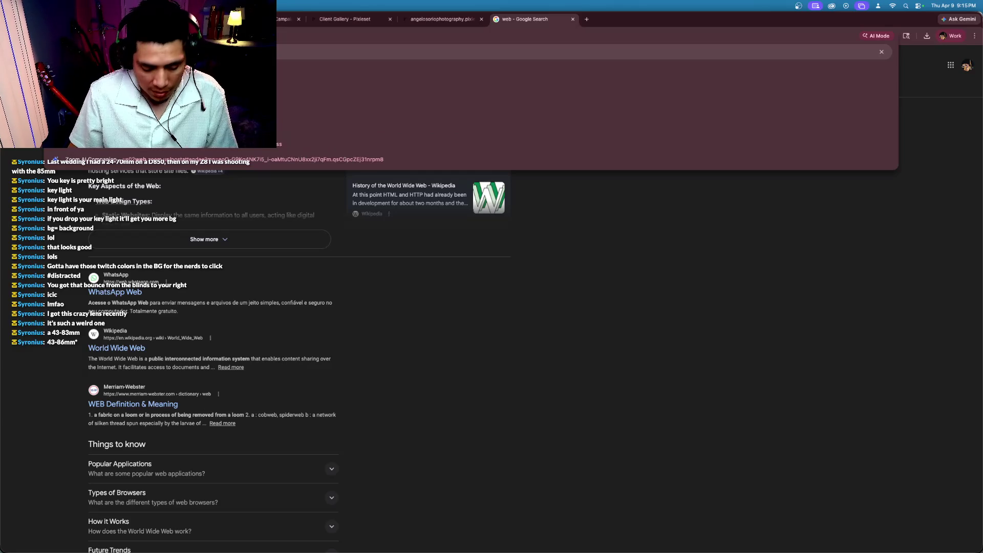
type("angelosorio")
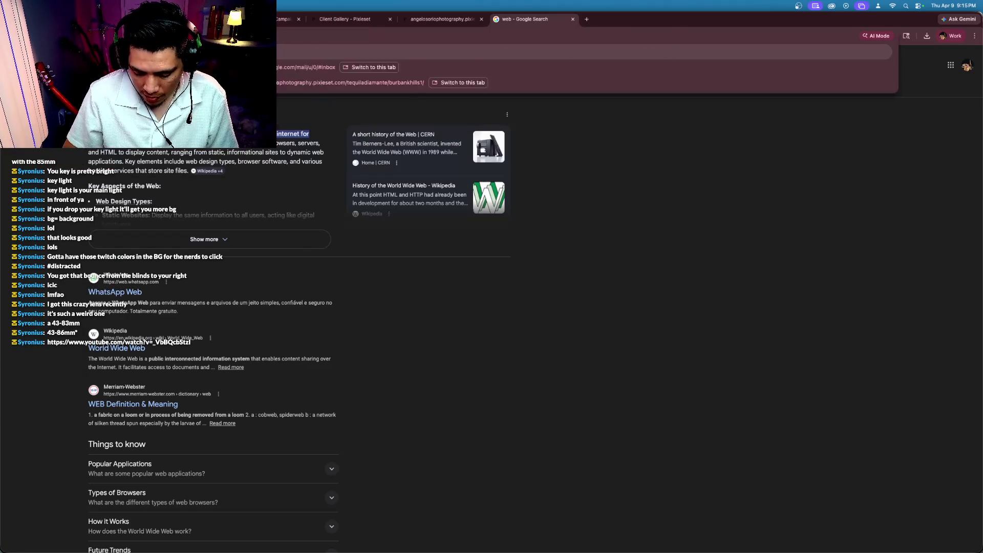
key("Return")
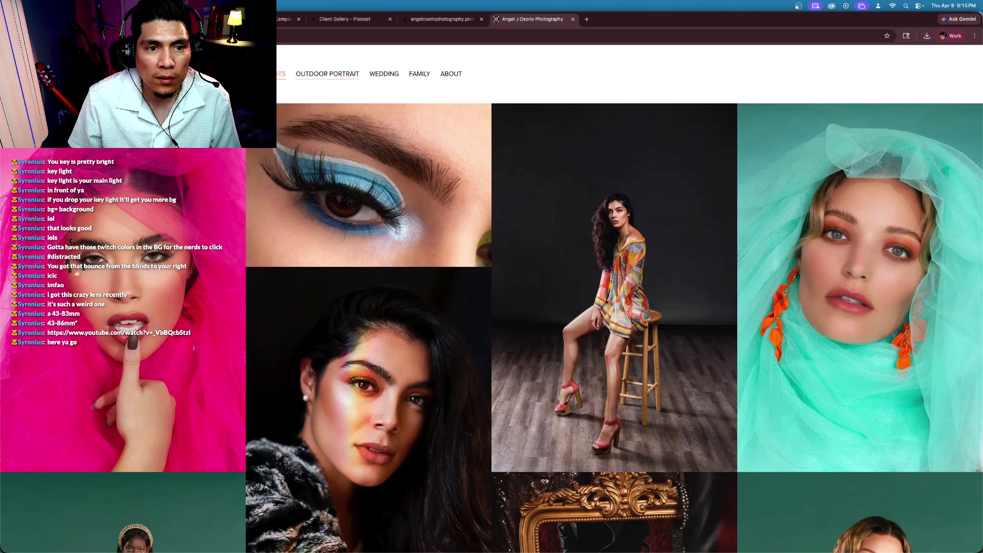
left_click(312, 74)
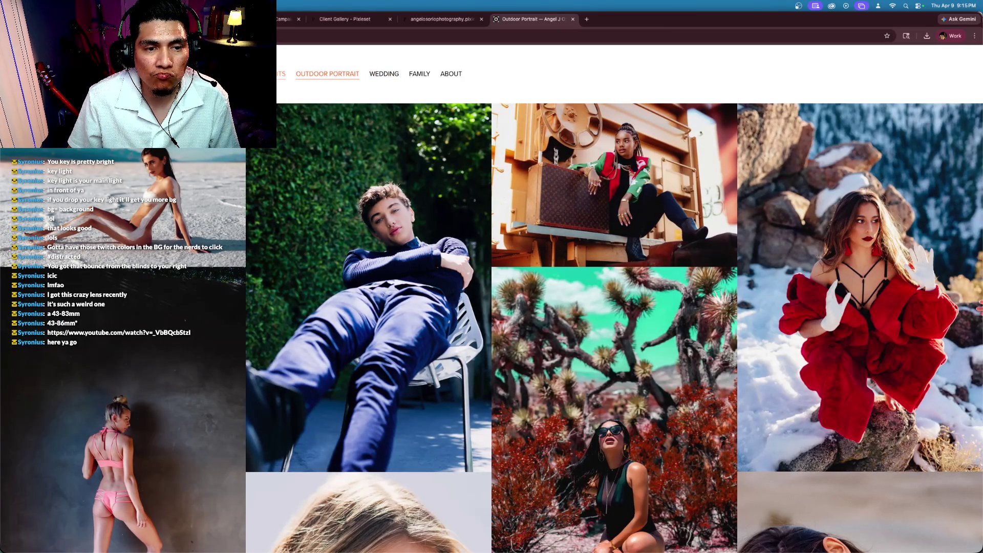
View the Products gallery, then load the stream's Twitch chat from the pasted address
left_click(280, 74)
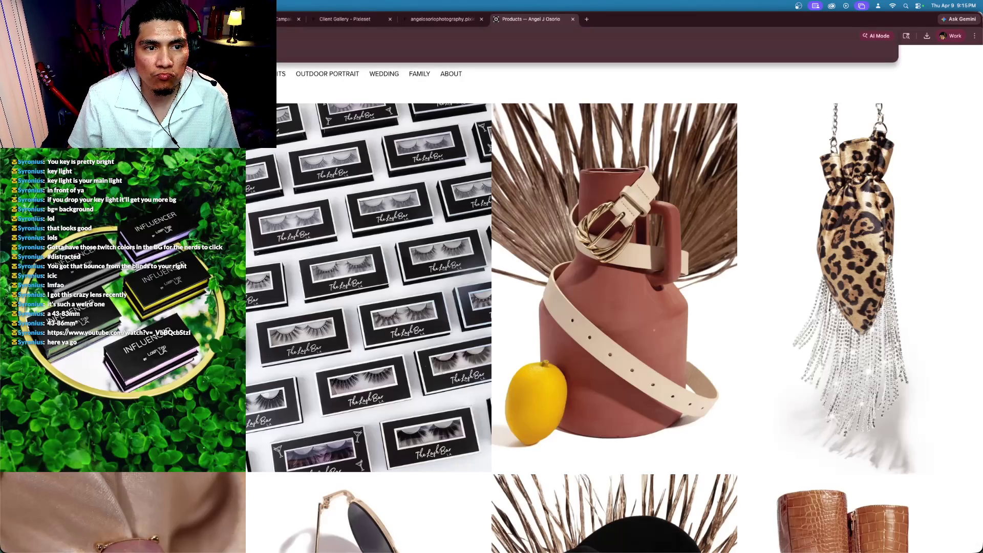
key("super+v")
key("Return")
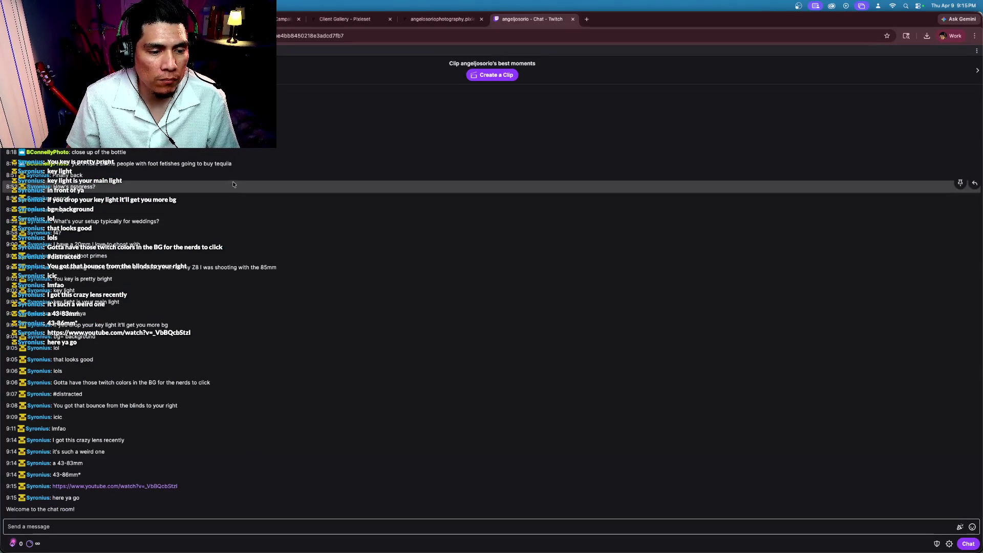
Open the chat's linked "This $30 Lens Is the KING of LENS FLARES!" video on YouTube and skip its ad
left_click(164, 486)
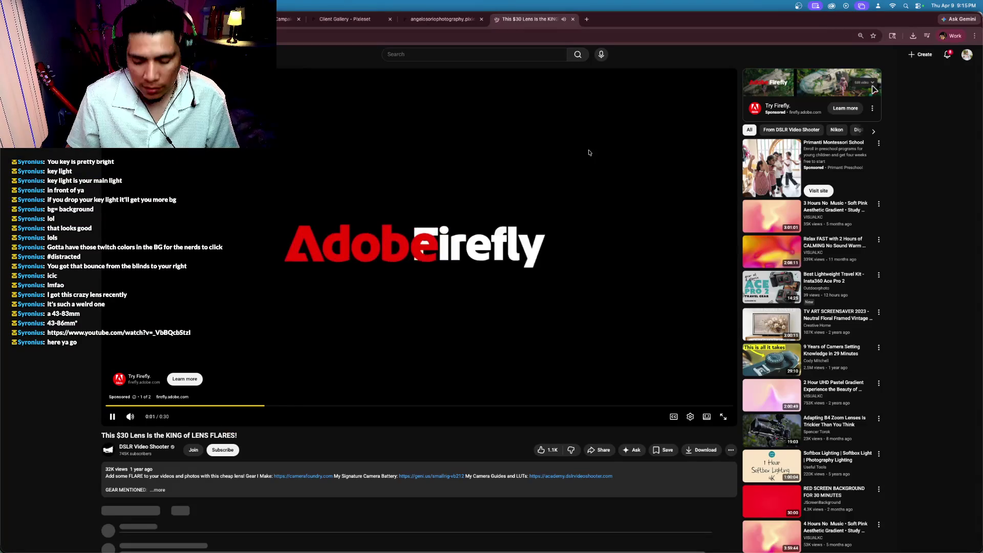
left_click(592, 160)
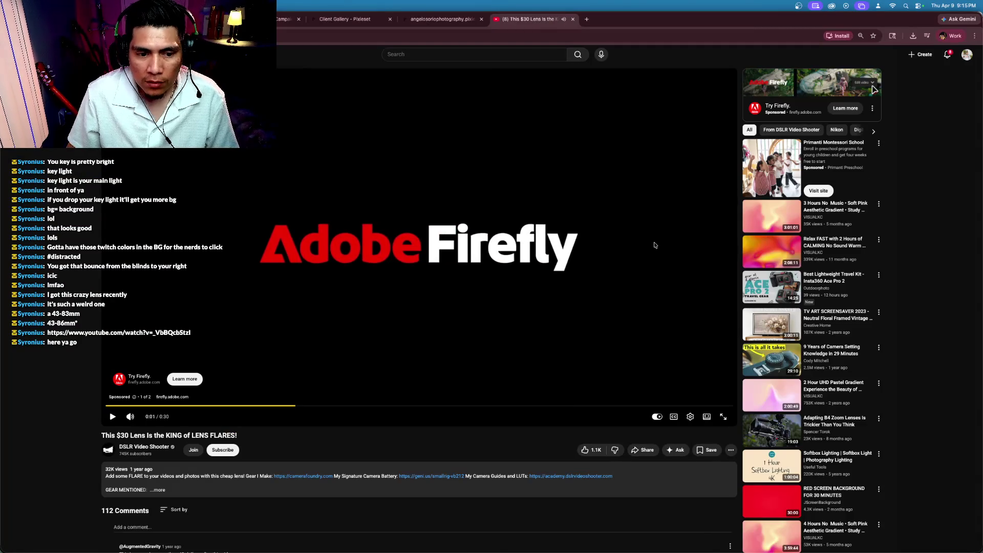
key("ctrl+Up")
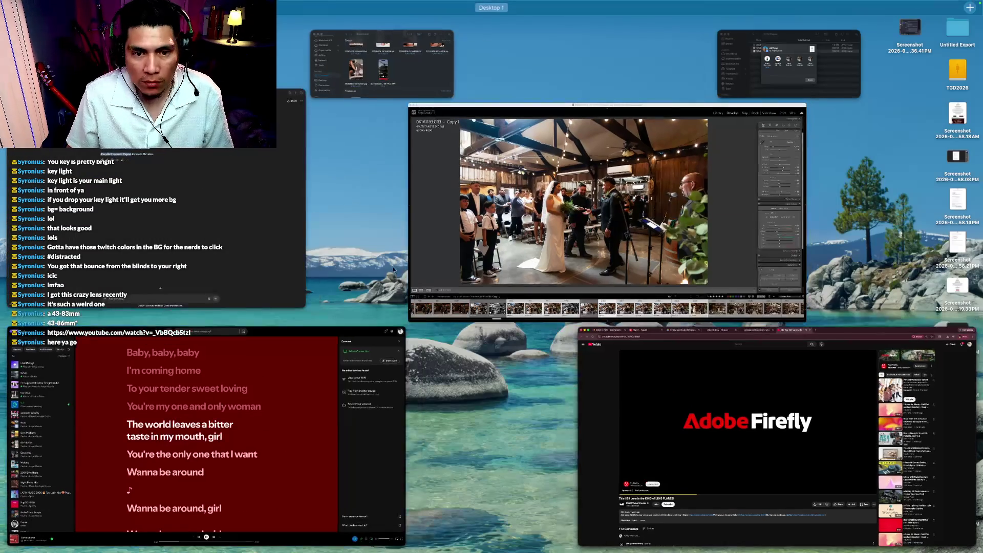
left_click(281, 412)
key("ctrl+Up")
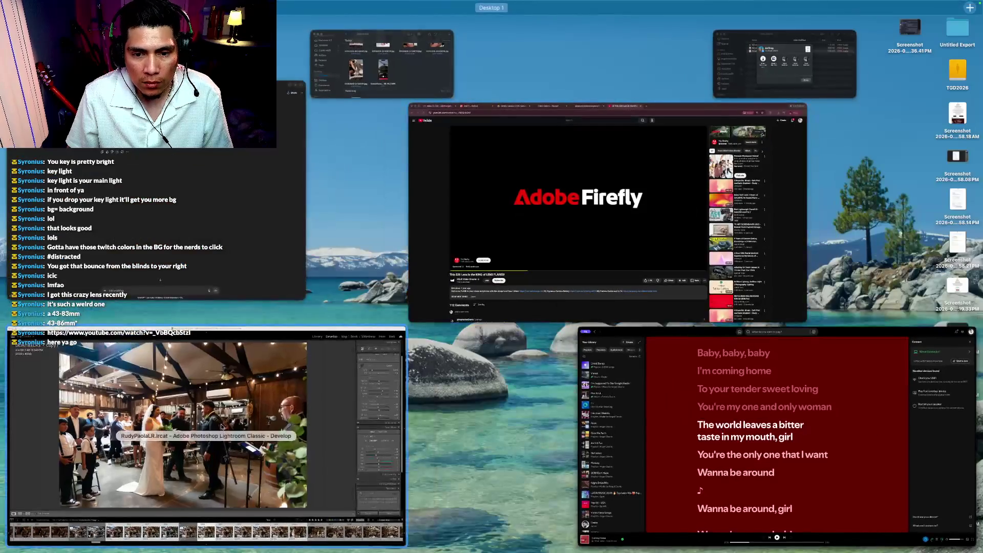
left_click(281, 412)
key("ctrl+Up")
left_click(189, 400)
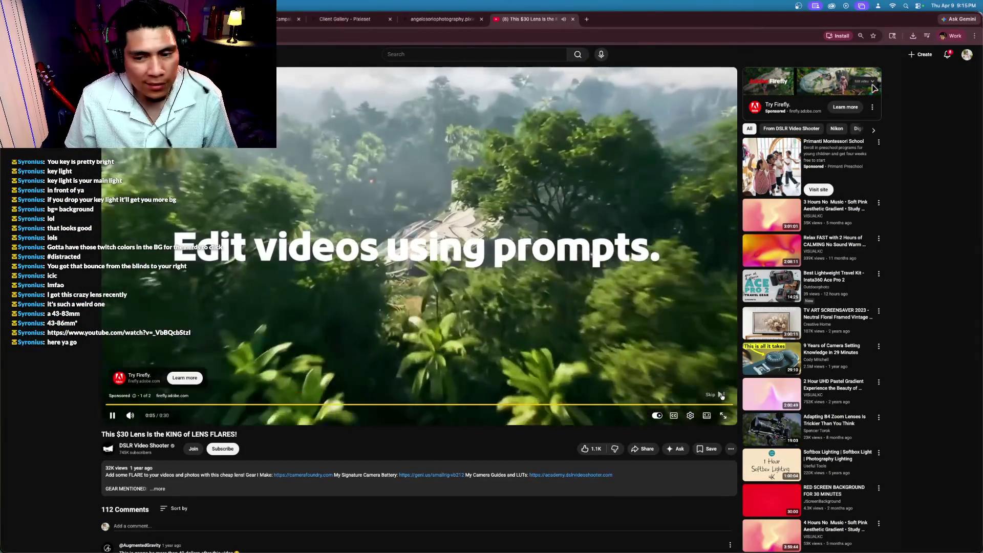
left_click(719, 399)
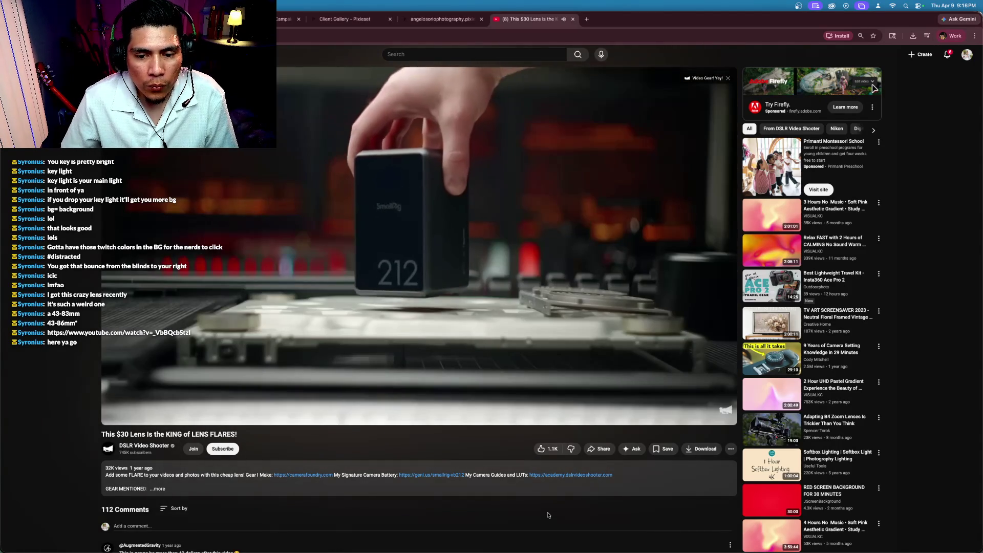
Like the "This $30 Lens Is the KING of LENS FLARES!" video
left_click(555, 454)
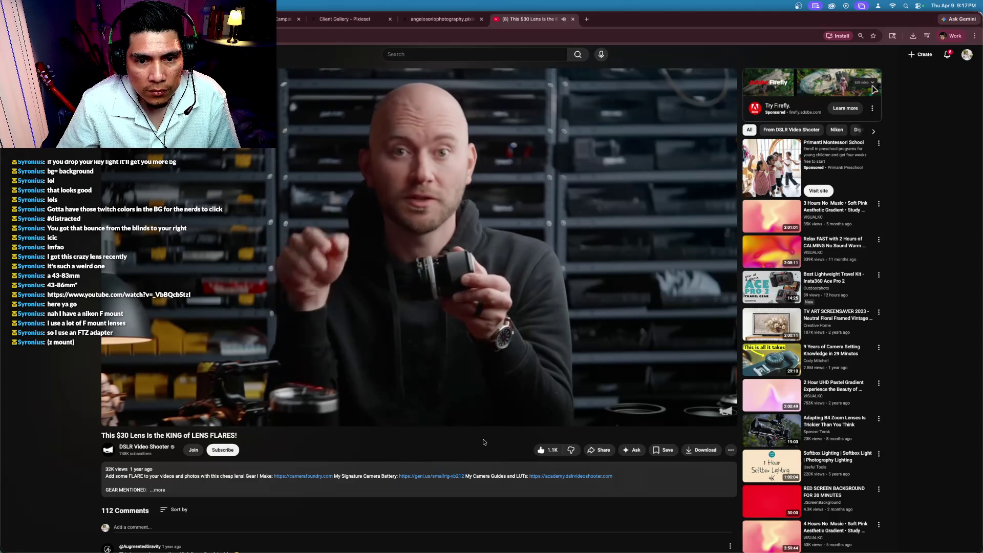
Scroll down the YouTube lens-flare video page while the video plays on to 2:04
mouse_move(696, 319)
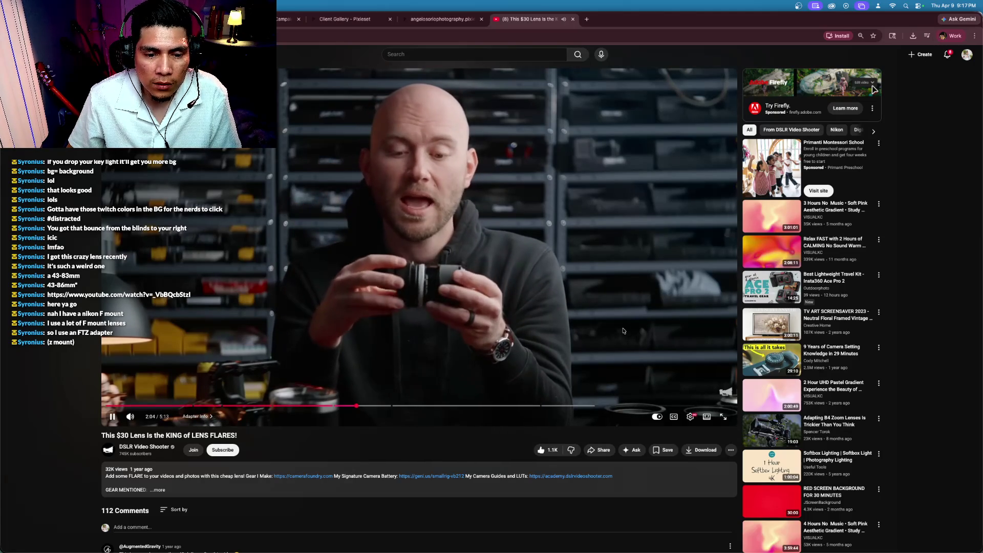
scroll(527, 446, "down", 1)
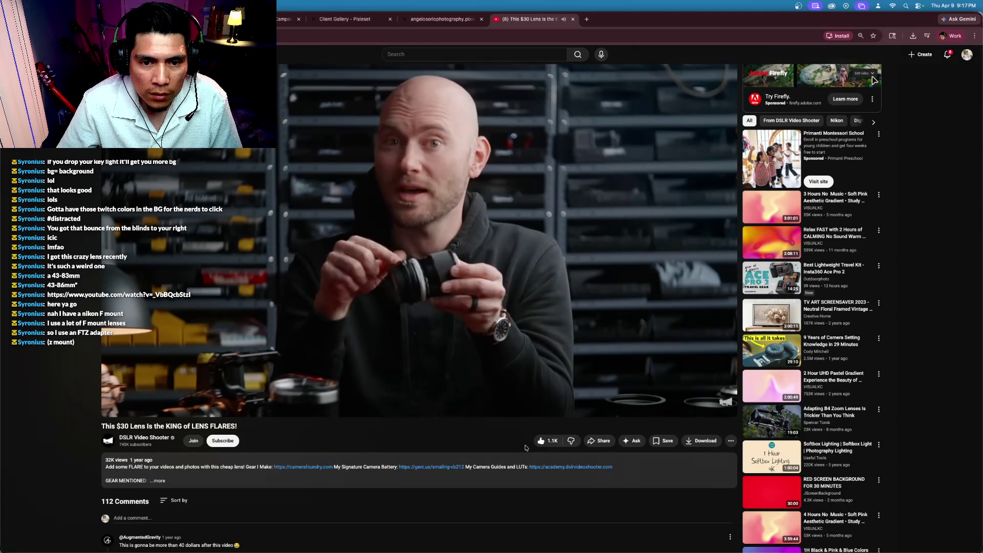
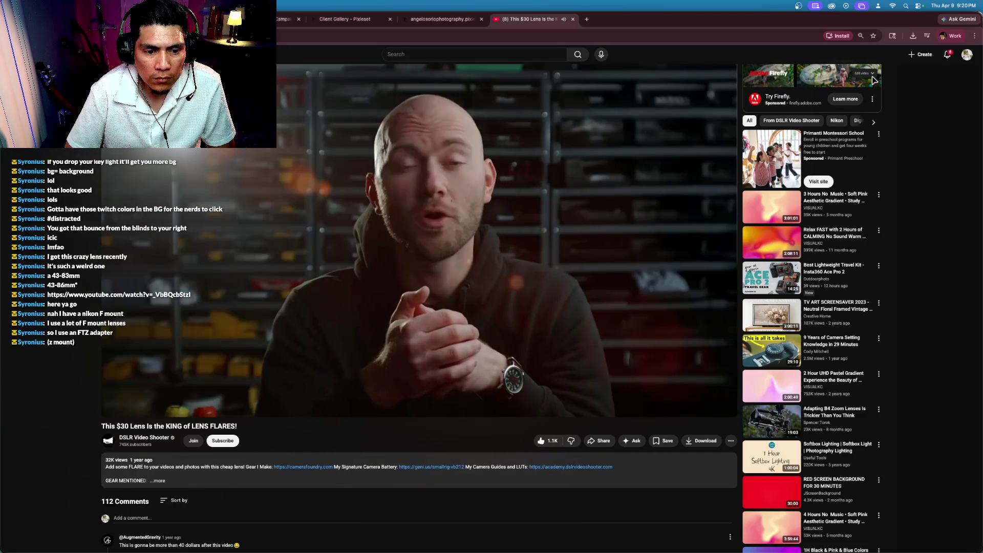
Pause the YouTube lens-flare video and bring Spotify's lyrics view to the front
left_click(426, 232)
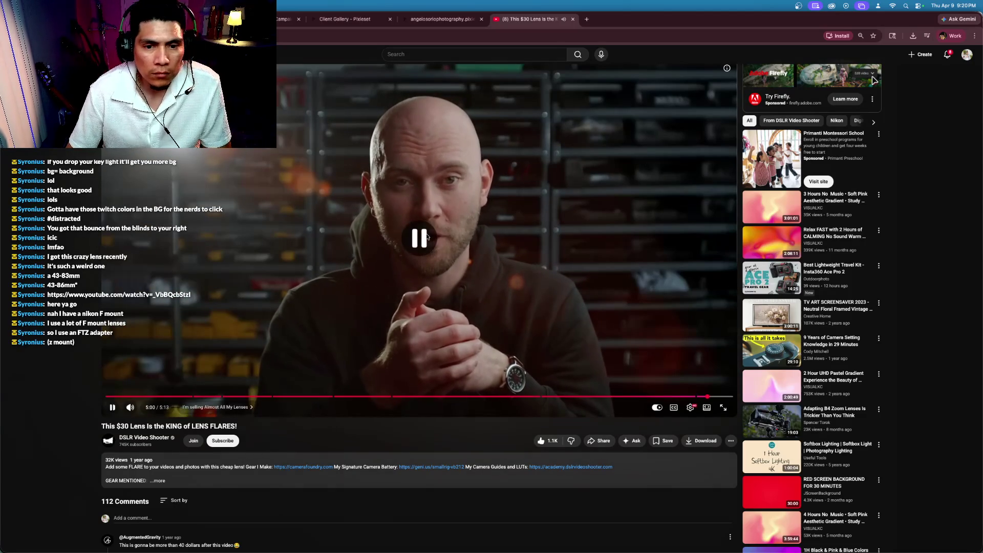
key("ctrl+Up")
left_click(632, 219)
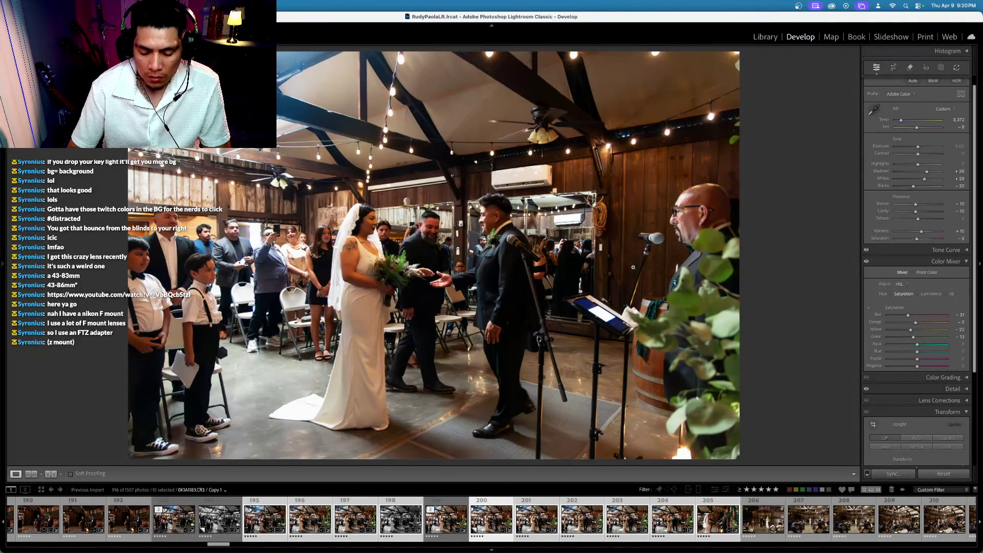
key("ctrl+Up")
left_click(252, 403)
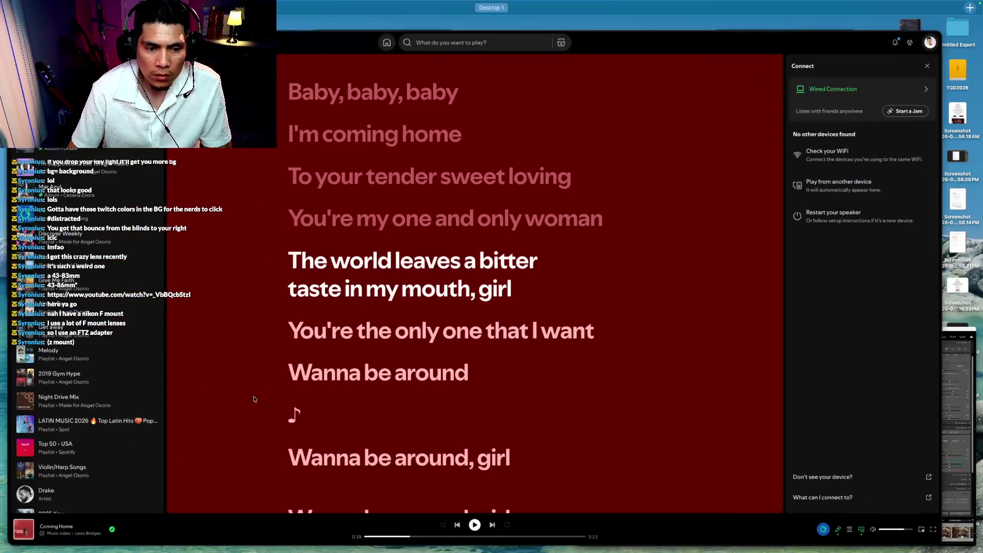
Resume Spotify playback, skip ahead two tracks to 'The Watcher', and bring Lightroom back up
left_click(477, 528)
left_click(489, 530)
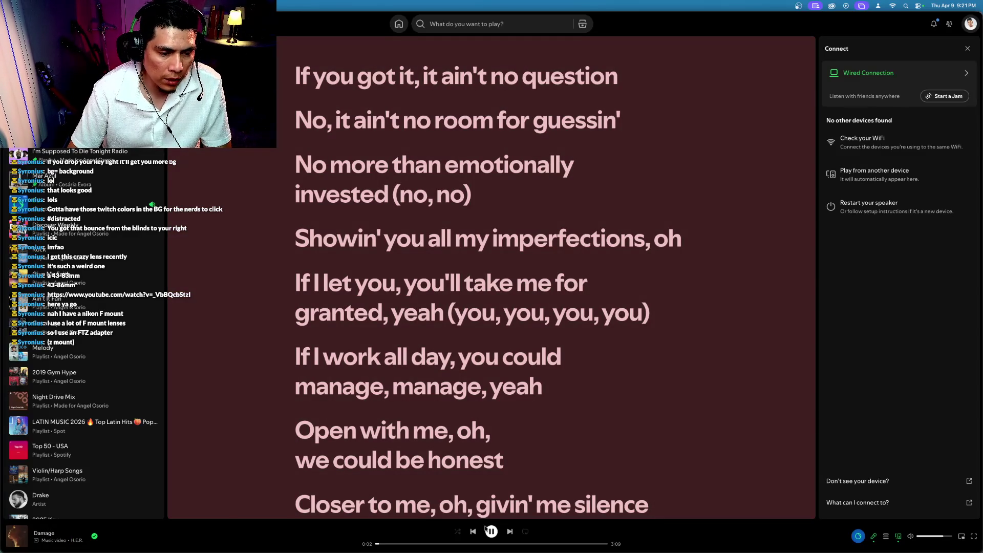
key("super+Right")
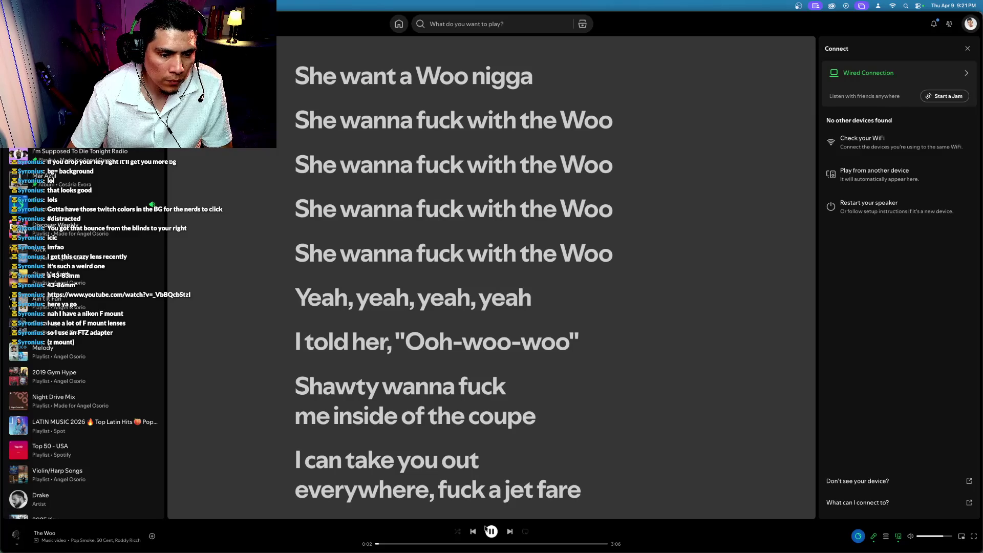
key("super+Right")
key("super+Right")
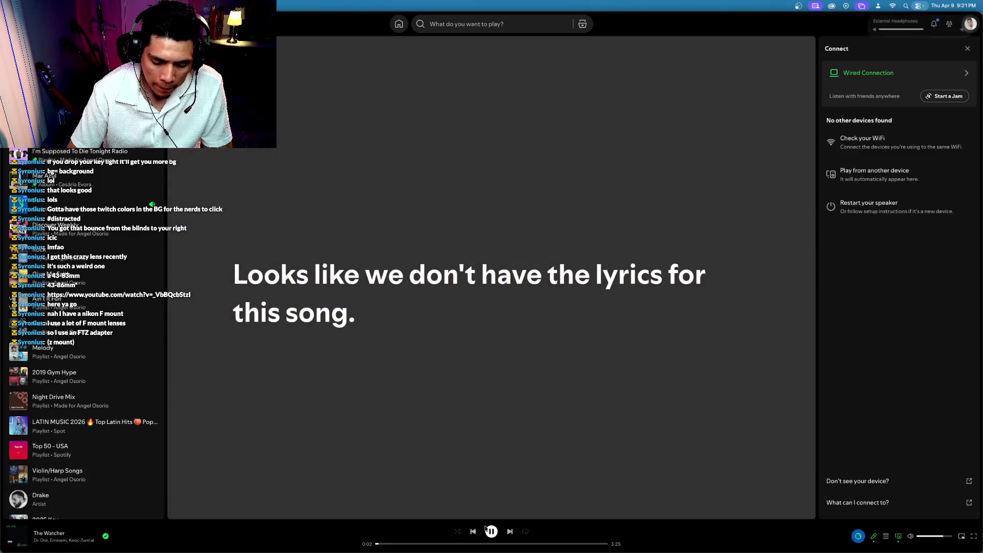
key("ctrl+Up")
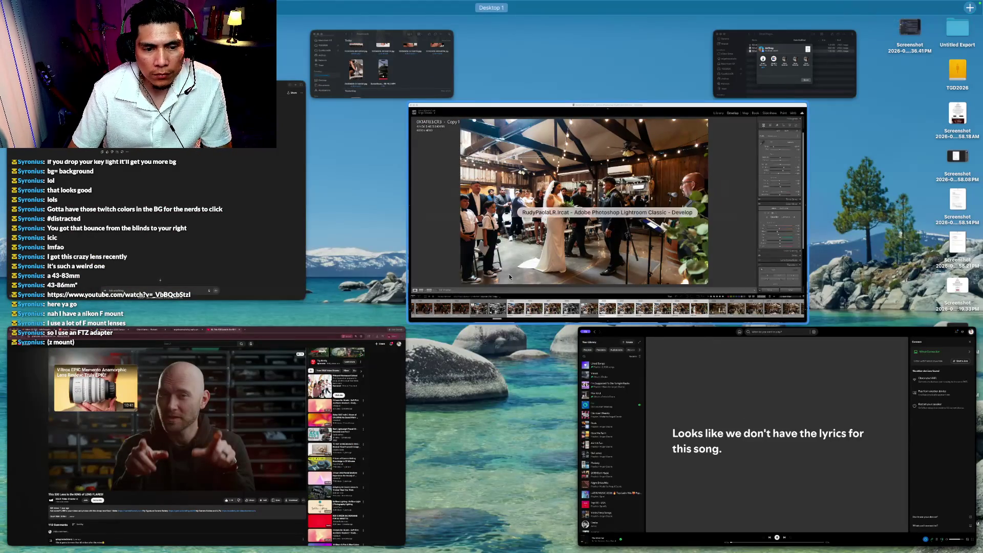
left_click(509, 275)
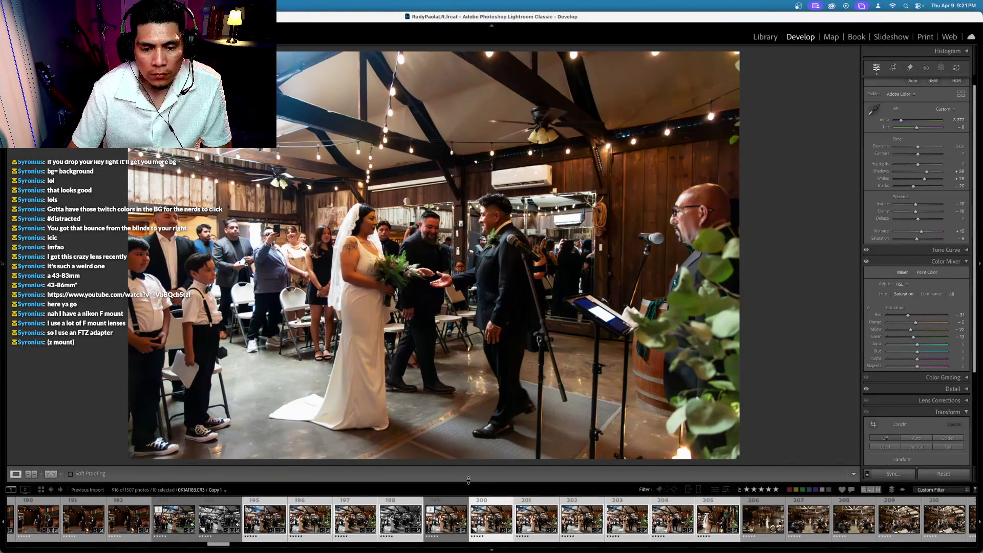
Browse the filmstrip and display only the black-and-white virtual copy, photo 198
key("Right")
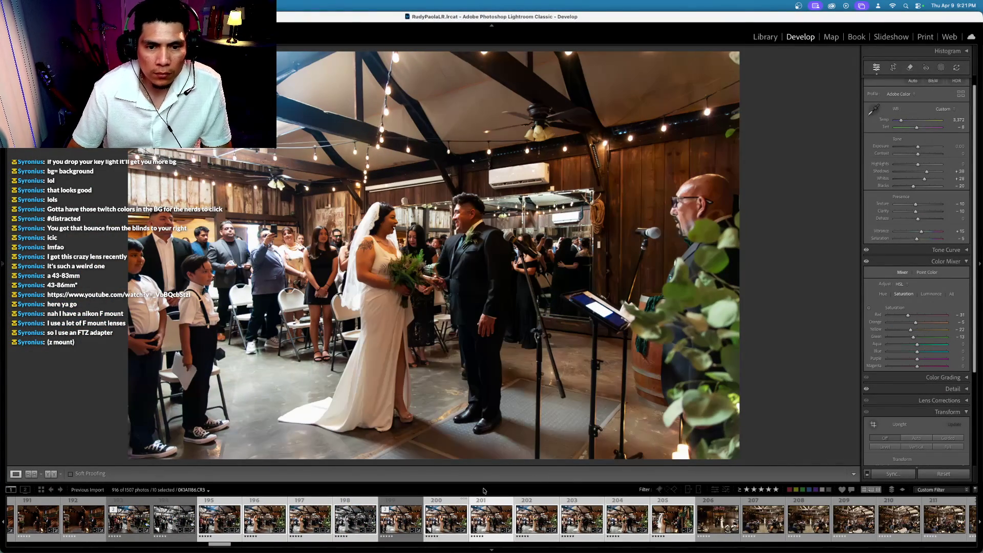
key("Right")
key("Right")
key("Left")
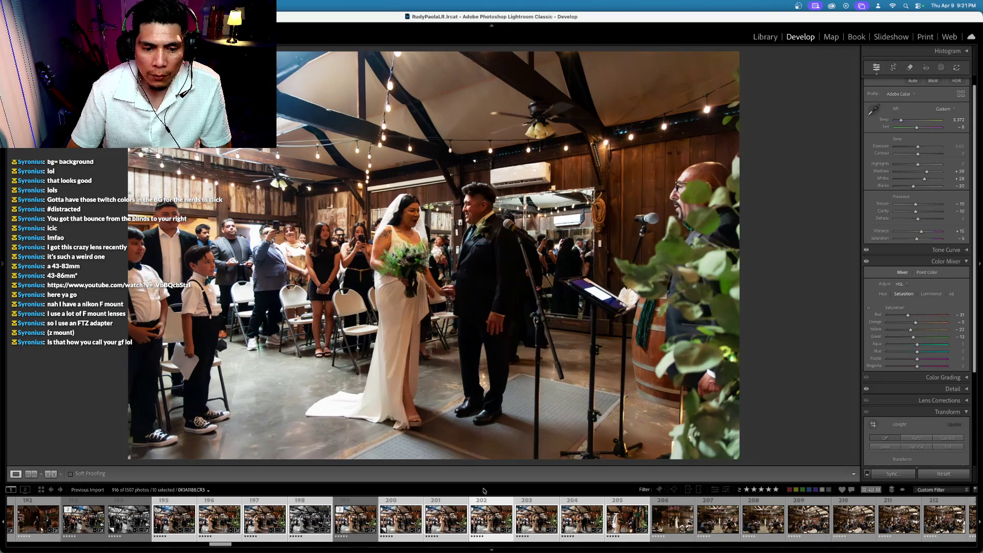
left_click(360, 518)
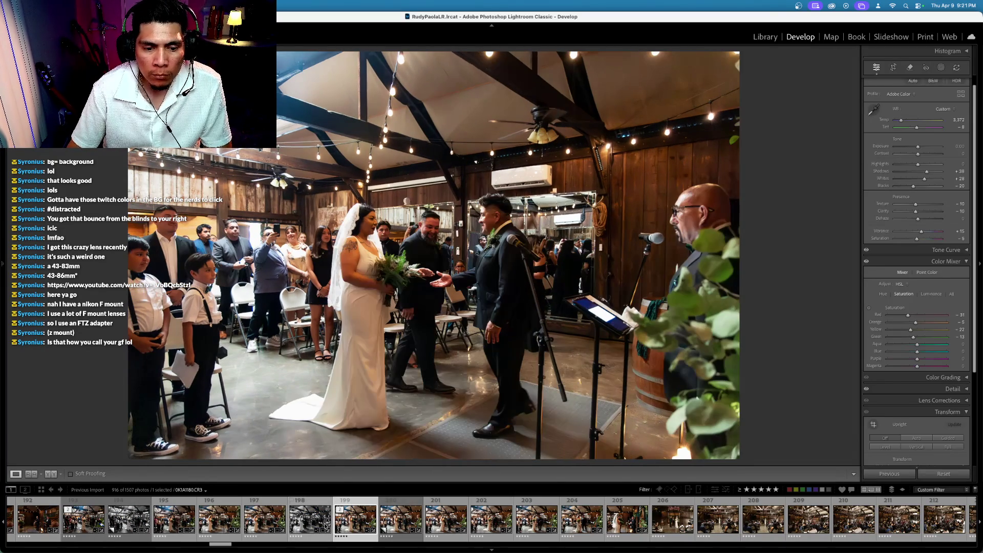
left_click(310, 522)
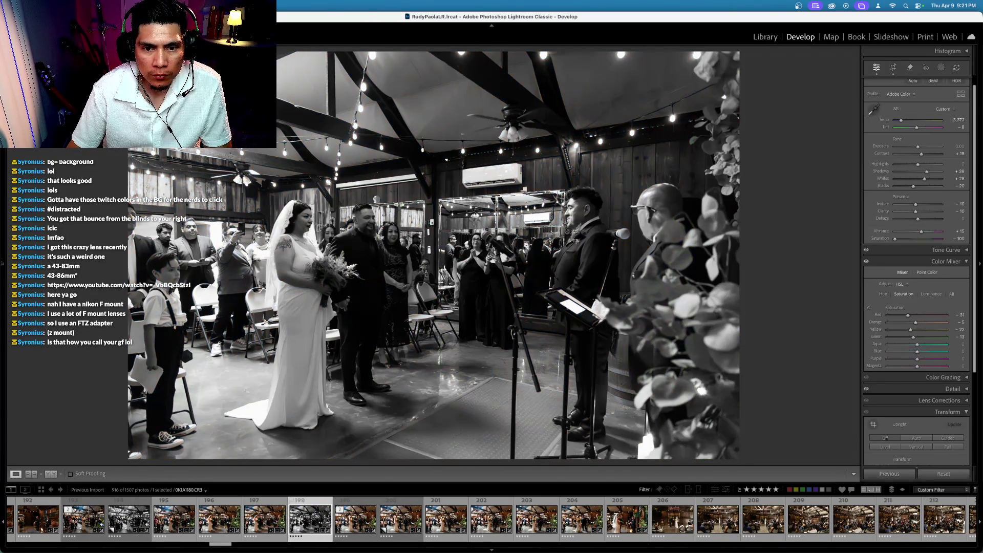
Drop photo 198 from the selection and move on to colour photo 201
left_click(400, 526, "super")
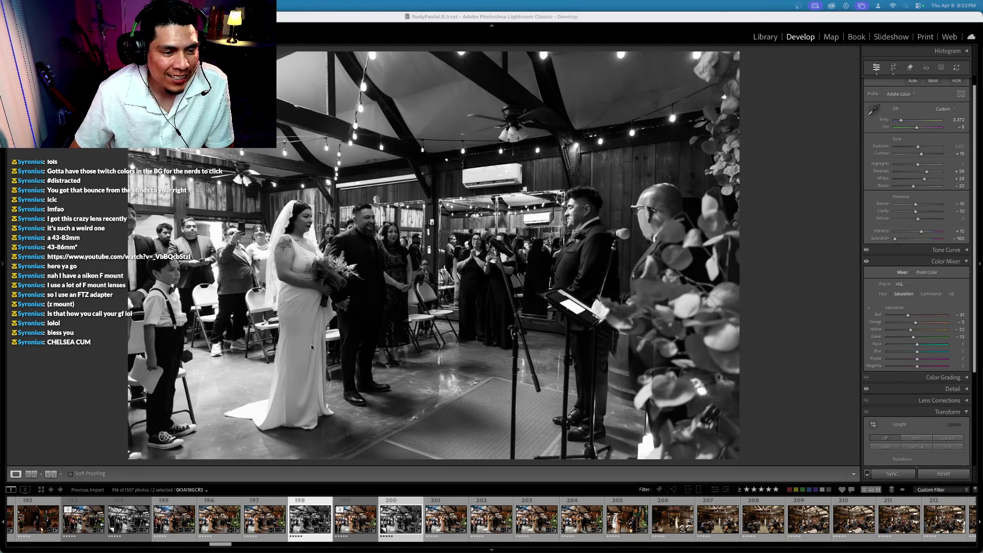
left_click(307, 522, "super")
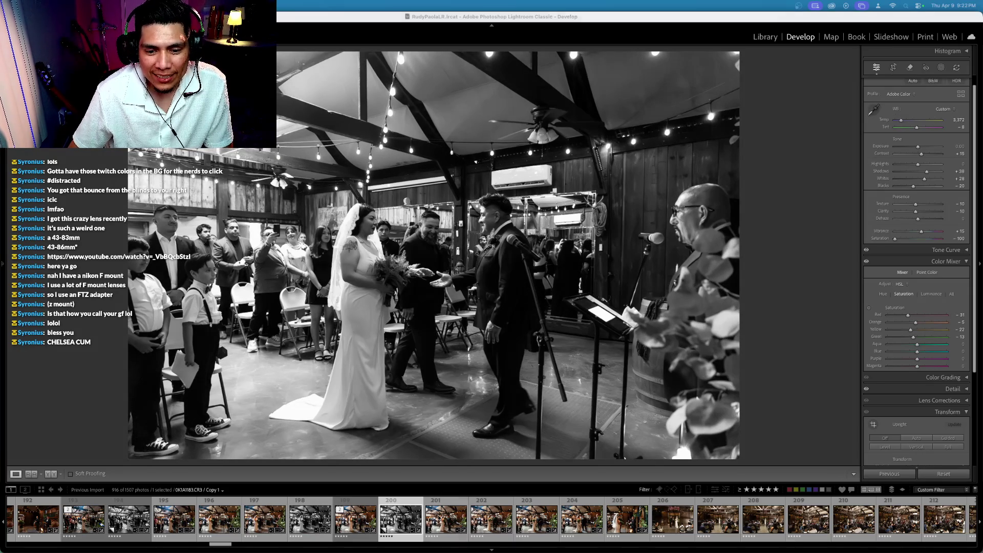
key("Right")
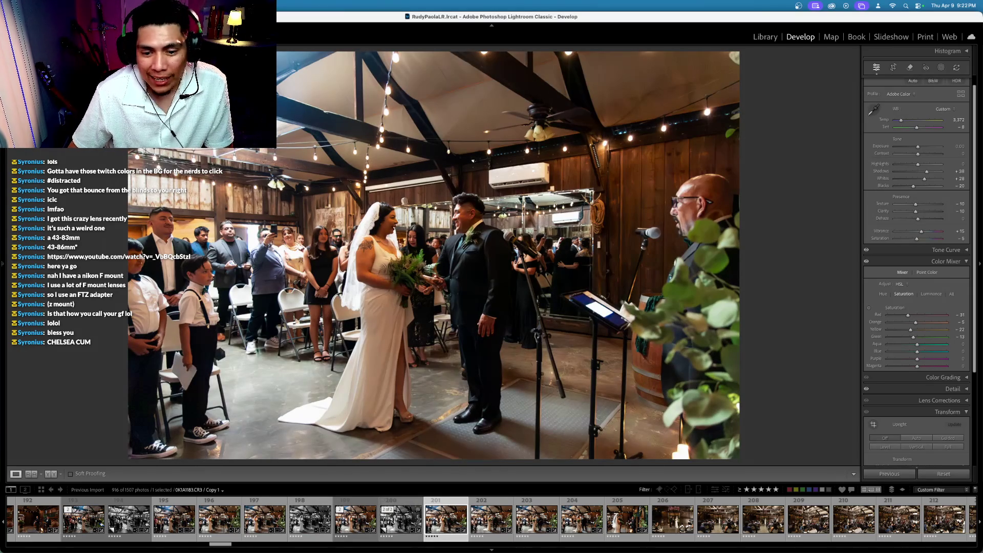
Lower photo 201's exposure to -0.10 and select photos 201 through 205 for syncing
left_click(877, 147)
key("minus")
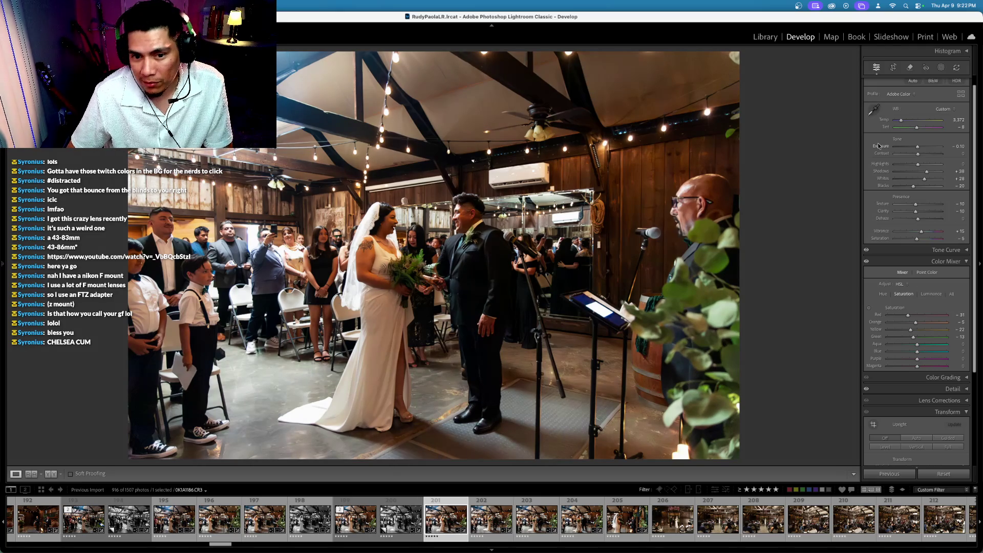
left_click(630, 526, "shift")
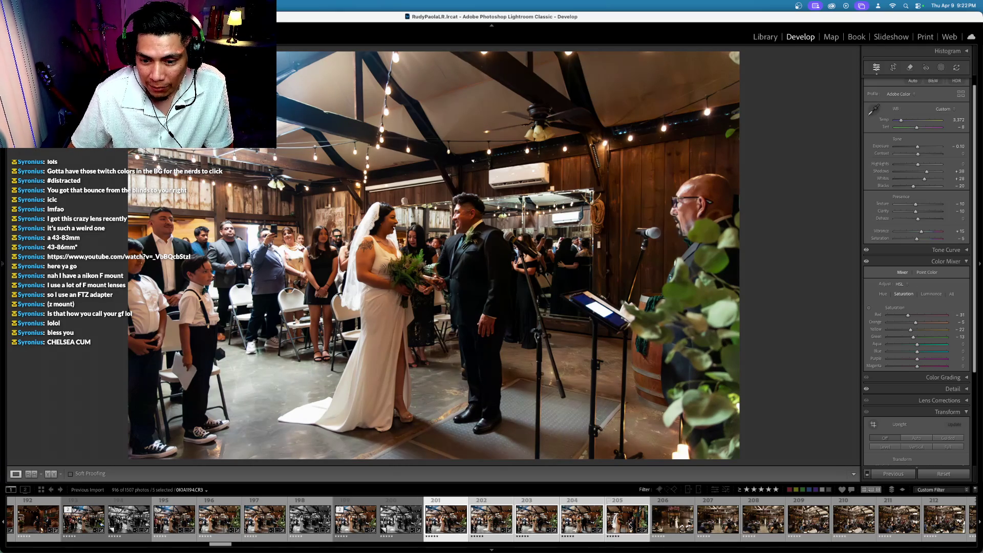
left_click(893, 473)
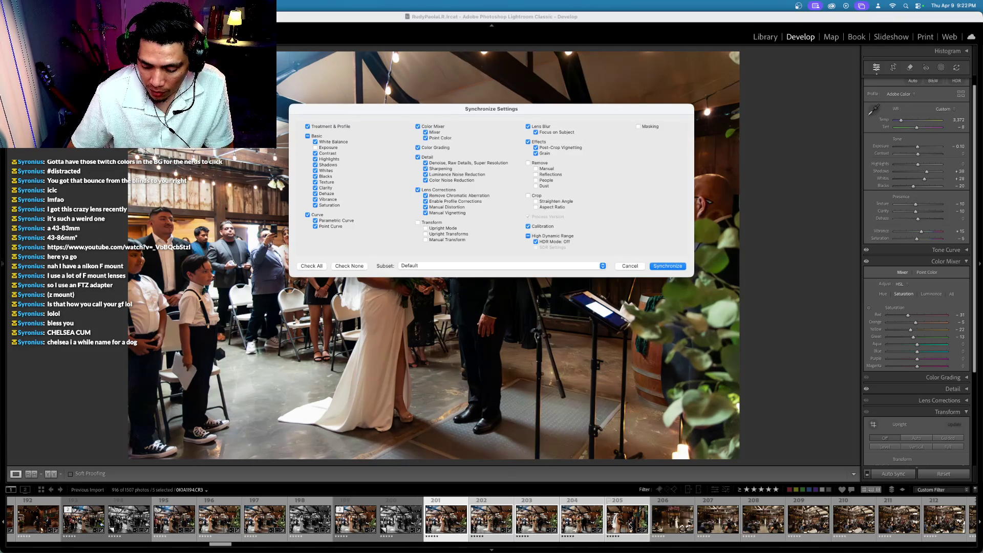
Synchronize photo 201's default checked settings onto photos 202 through 205
left_click(668, 265)
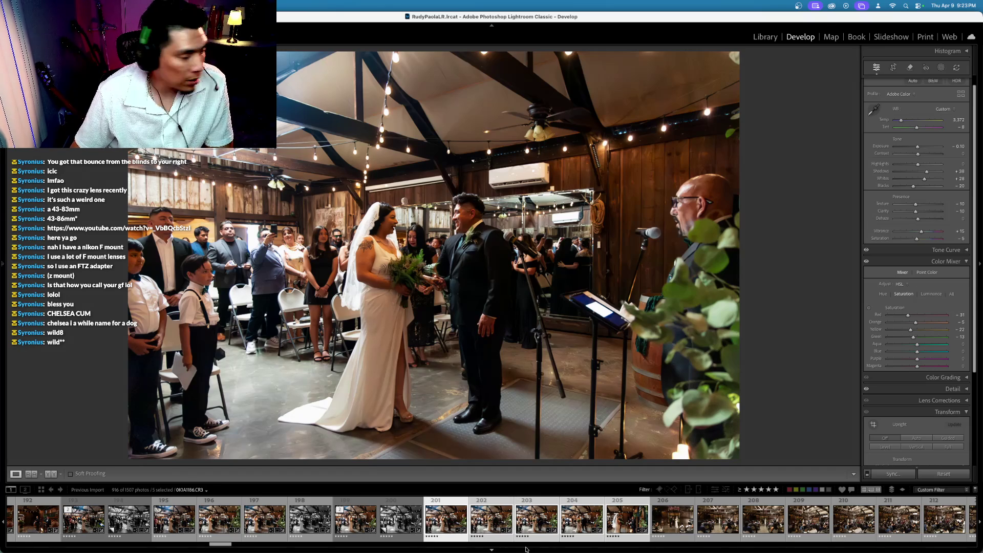
Step through synced photos 202 and 203 to check the copied adjustments
key("Right")
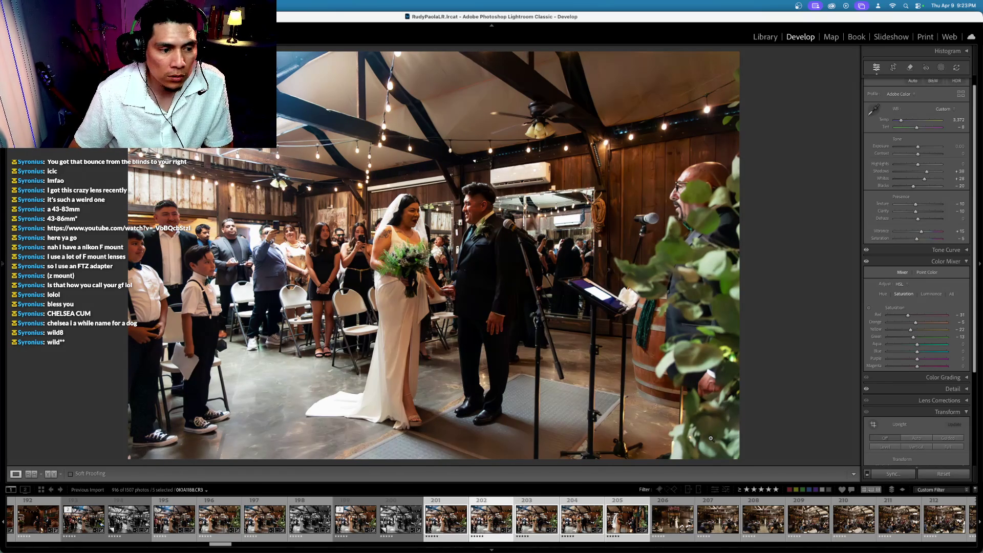
key("Right")
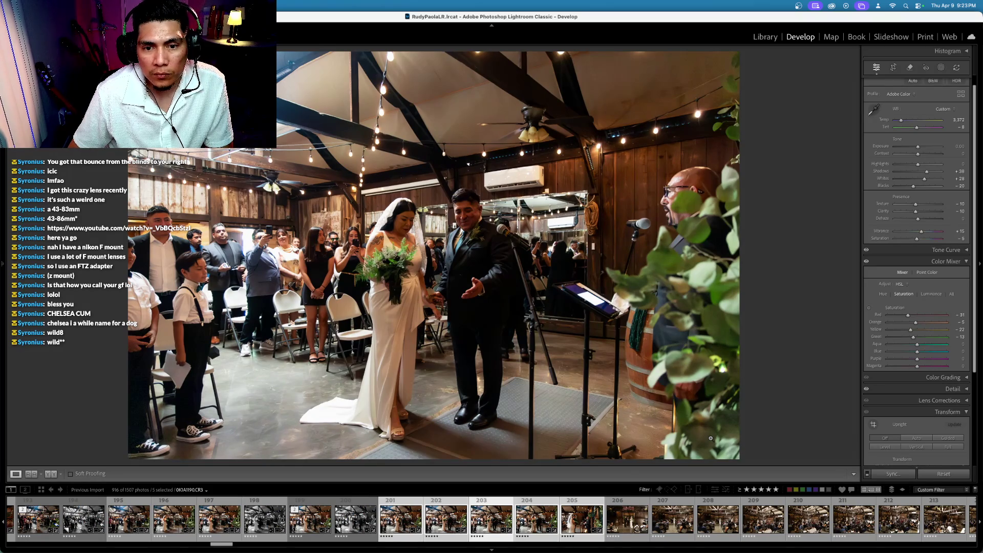
key("Right")
key("Right")
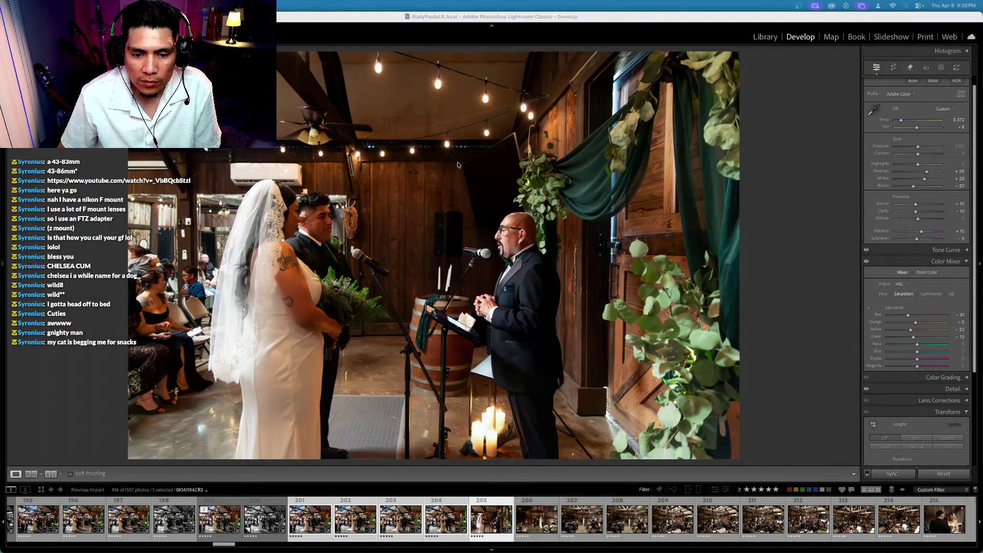
Browse the ceremony photos to the officiant close-up, photo 205, and switch the filmstrip to No Filter
left_click(310, 518)
key("Right")
key("Right")
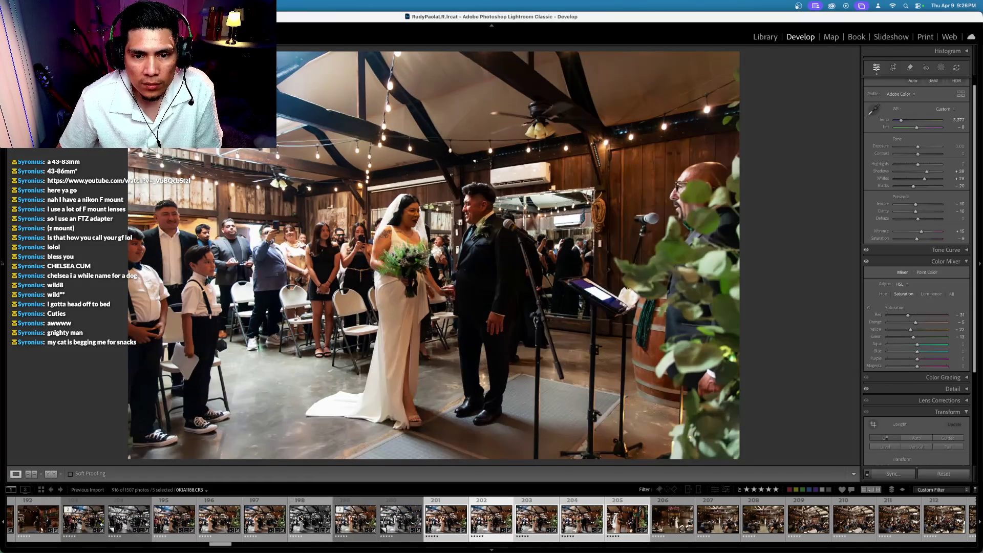
key("Right")
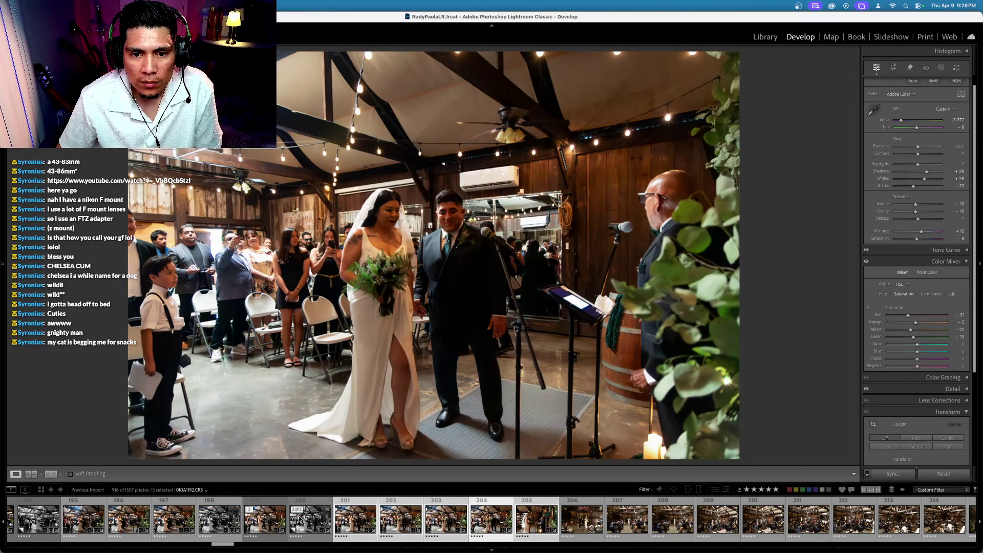
key("Left")
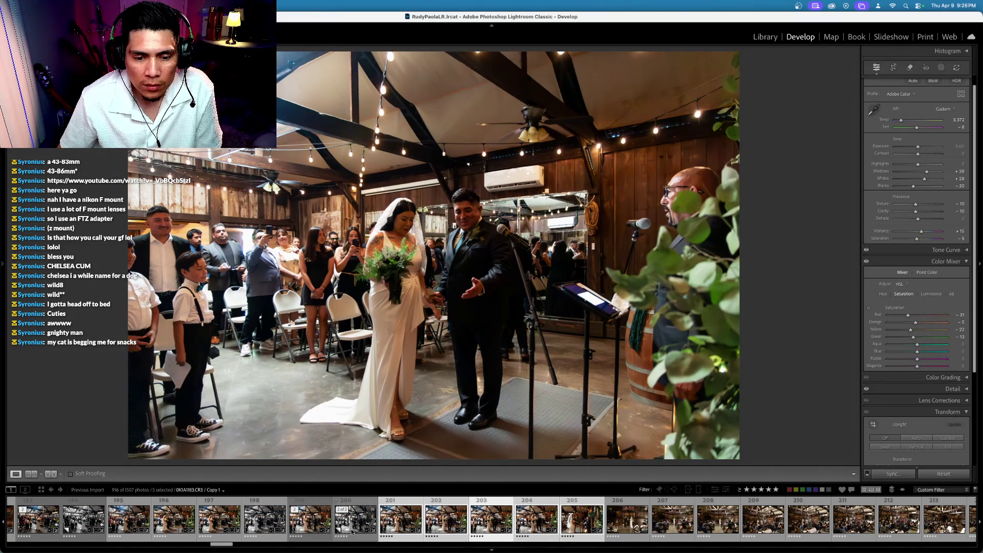
left_click(356, 525)
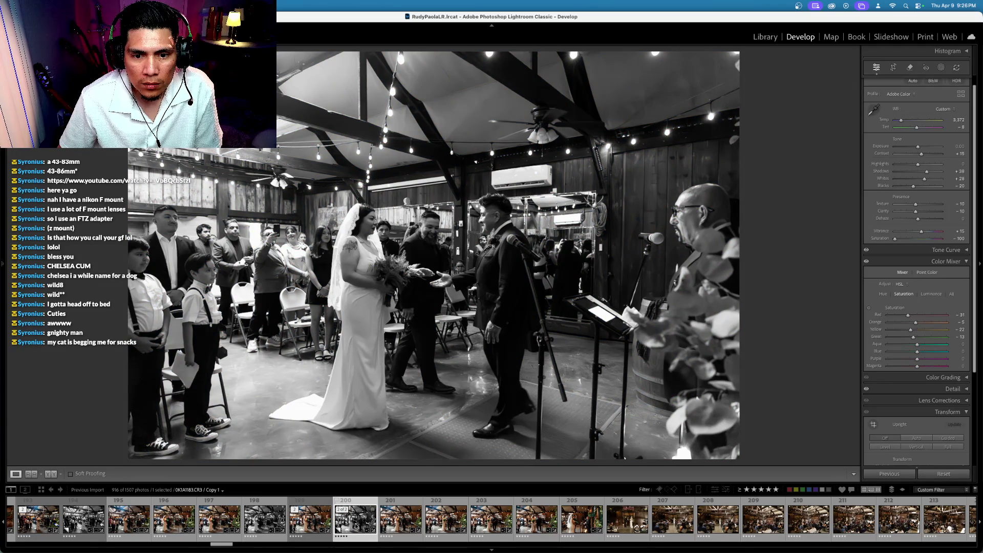
key("Right")
key("Right")
key("Right")
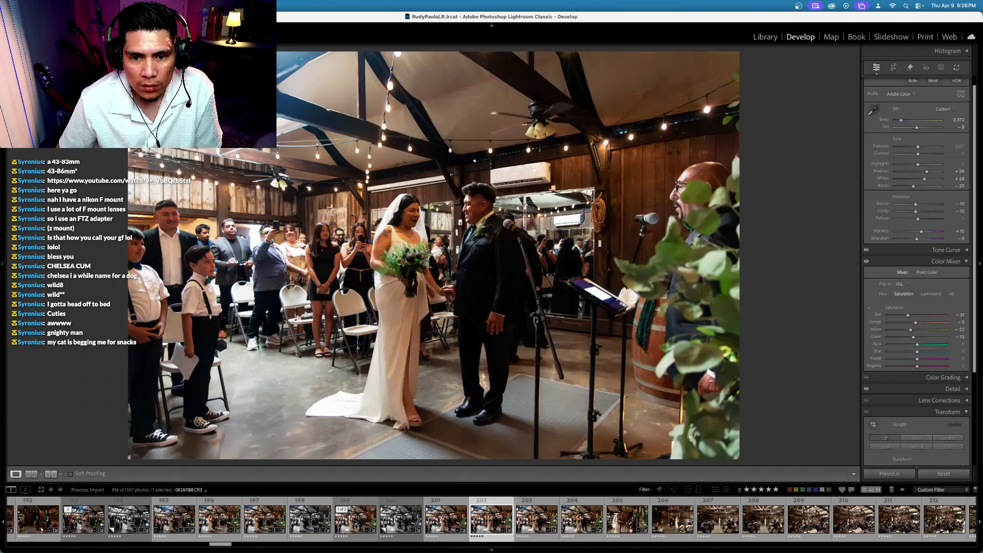
key("Right")
key("Right")
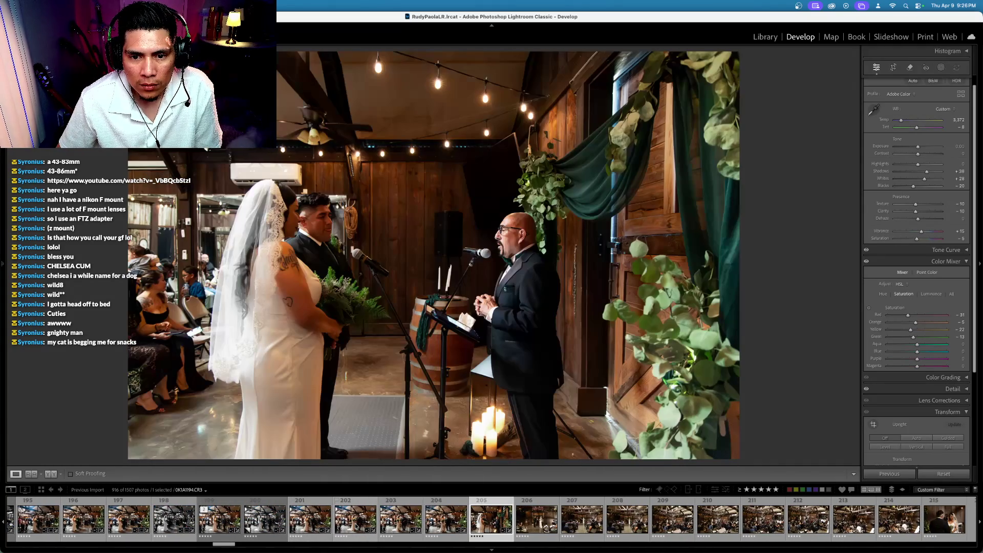
key("Right")
key("Left")
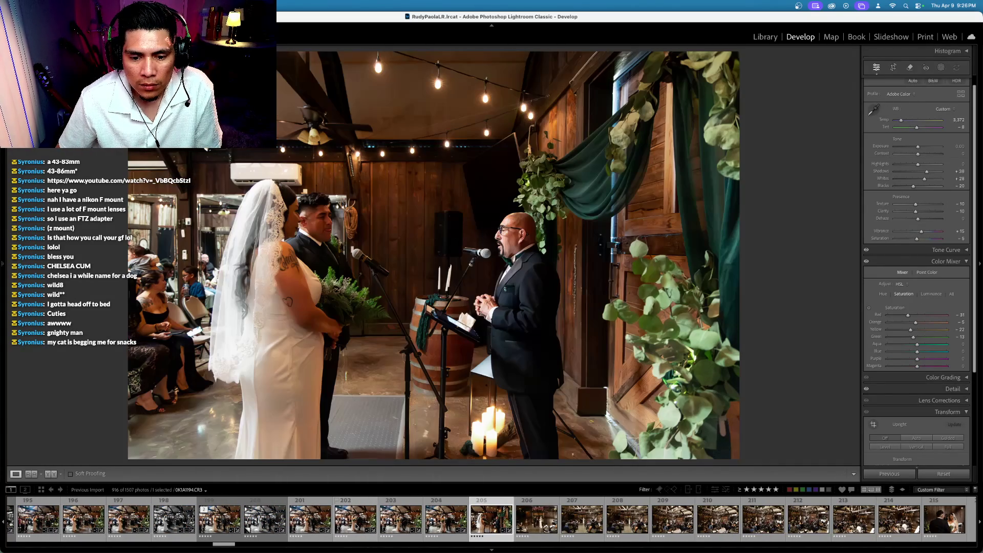
key("super+l")
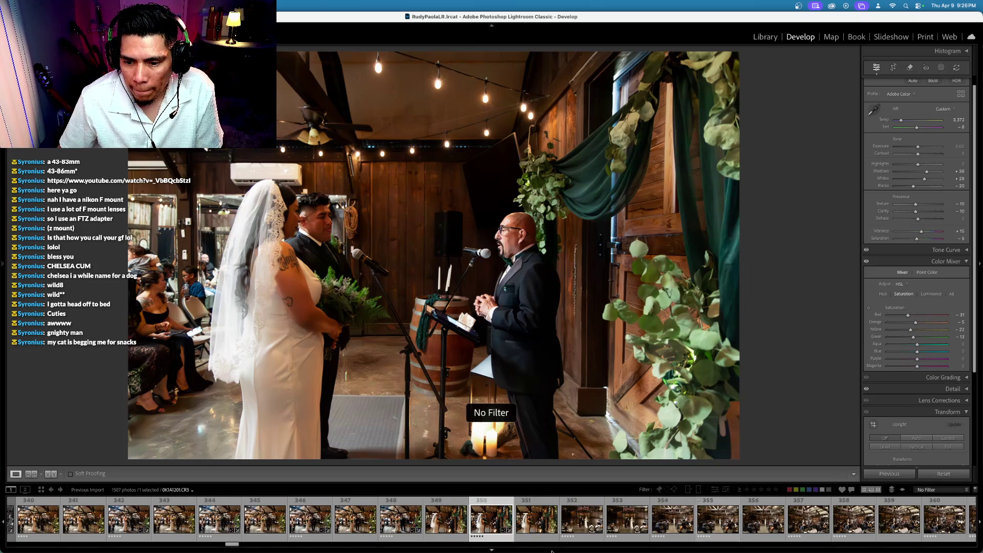
Rate photo 349 five stars and photo 350 four stars
left_click(447, 522)
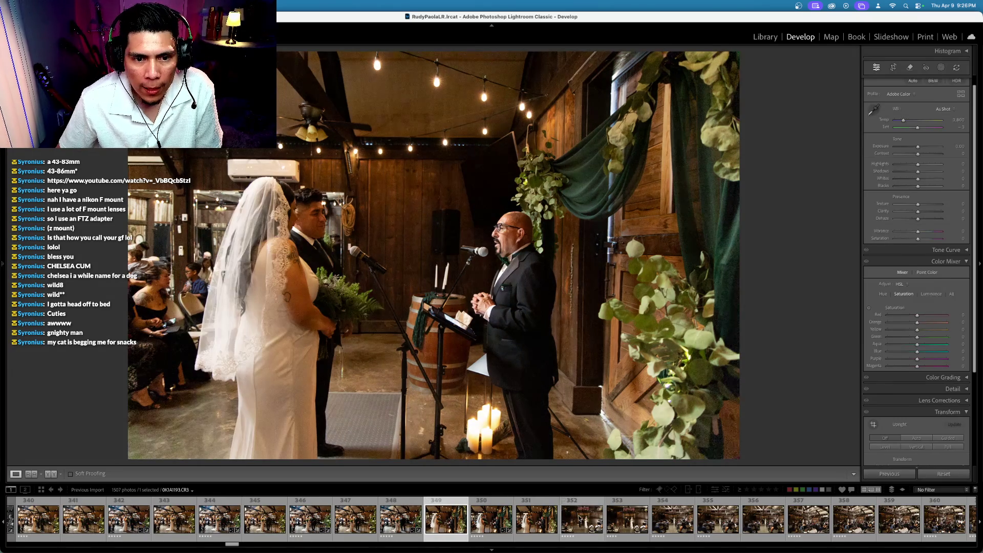
key("Left")
key("5")
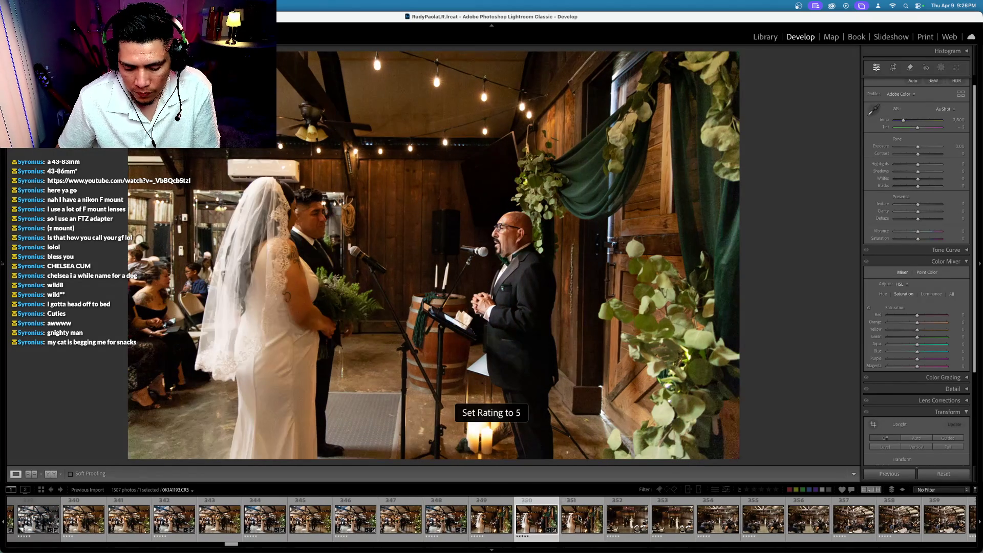
key("Right")
key("4")
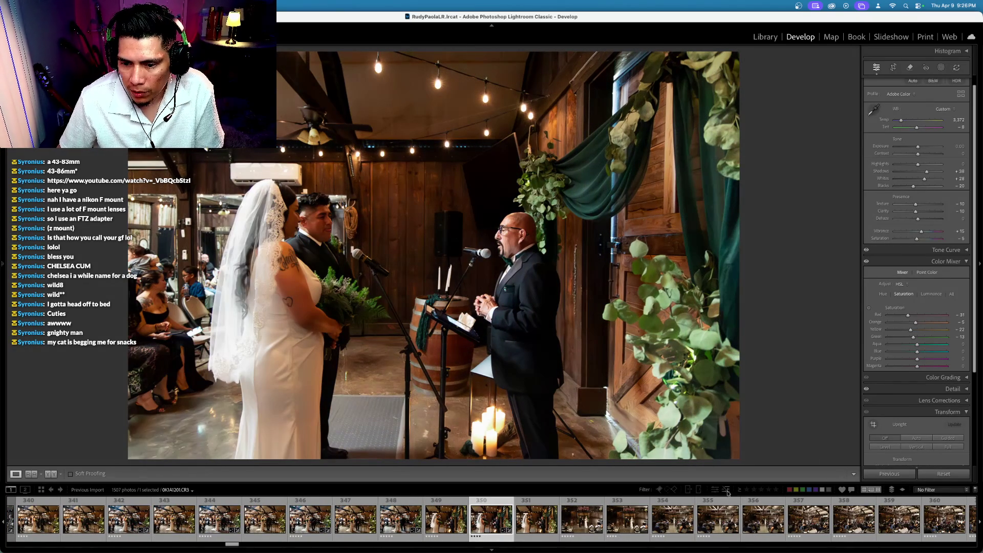
key("Left")
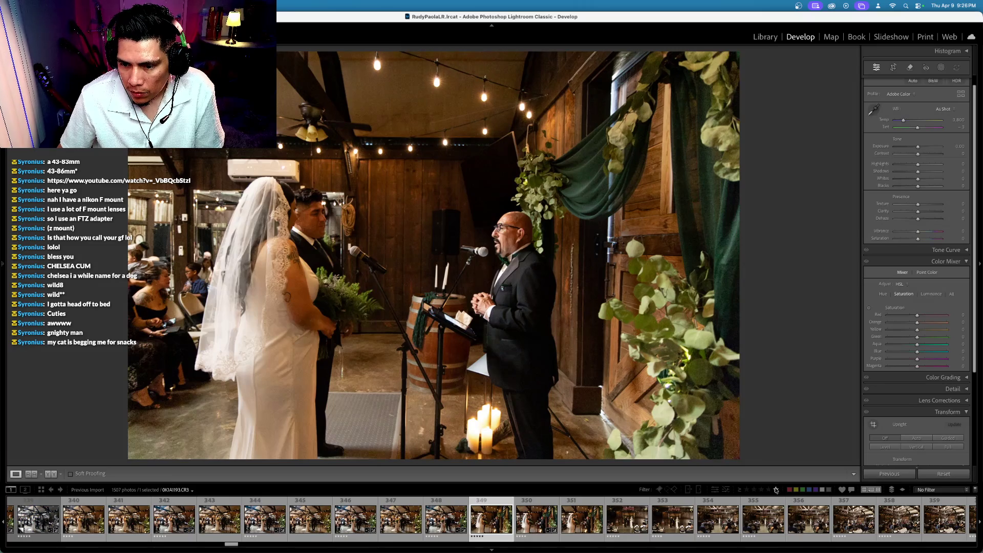
Filter the filmstrip to 5-star photos, add photo 204 and sync the ceremony grade onto it
left_click(776, 489)
key("shift+Left")
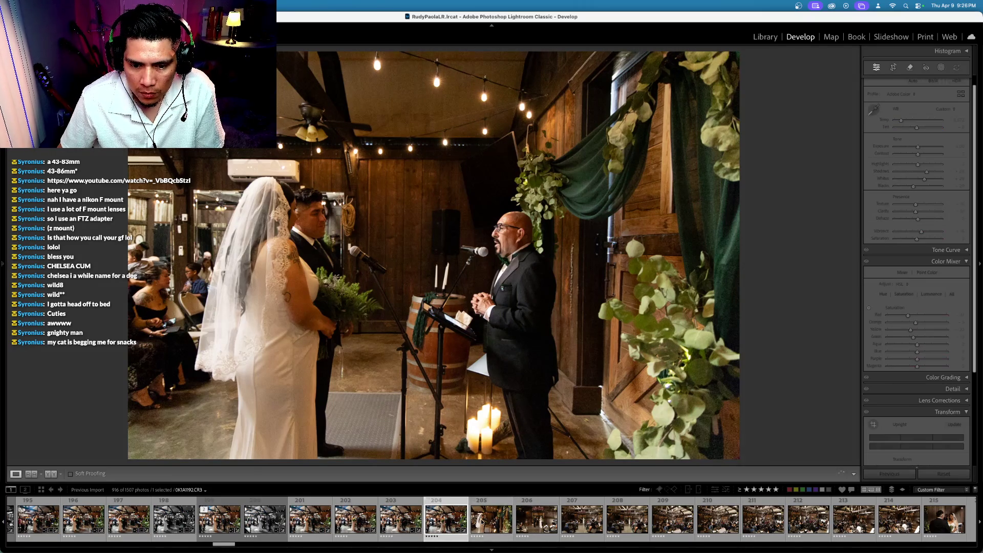
key("super+shift+s")
key("Return")
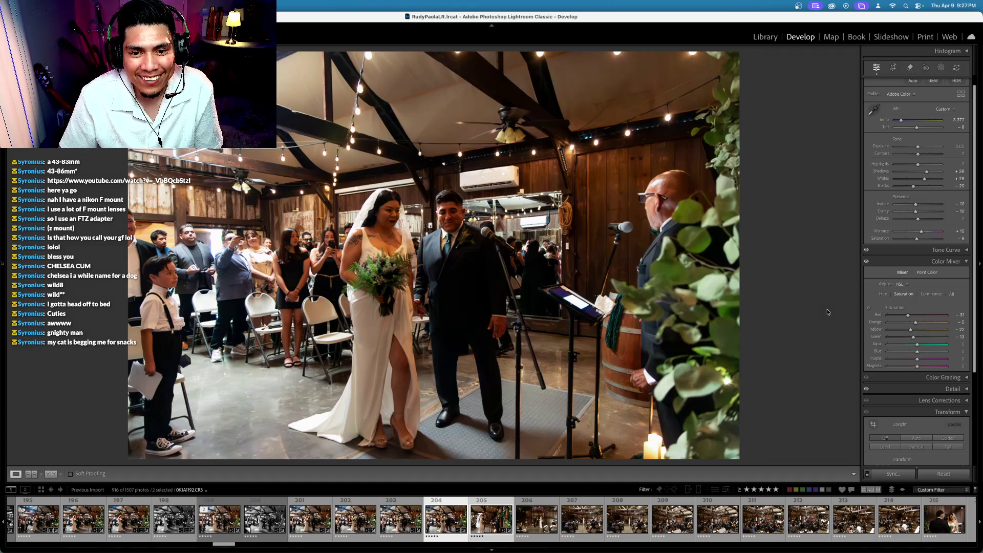
Select photos 205 through 214 and sync the officiant close-up's warm grade across all ten
key("Right")
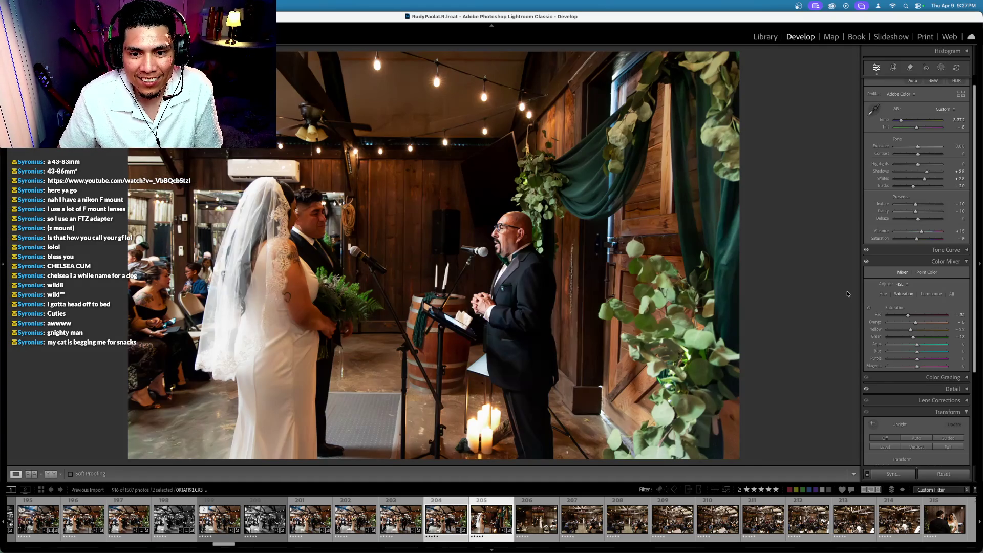
left_click(491, 524)
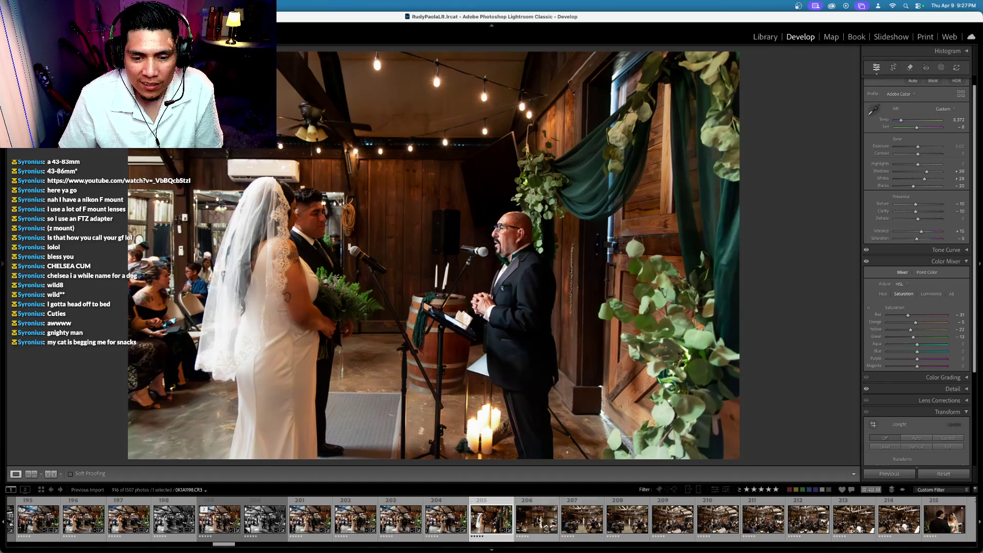
scroll(567, 516, "down", 1)
scroll(568, 517, "down", 3)
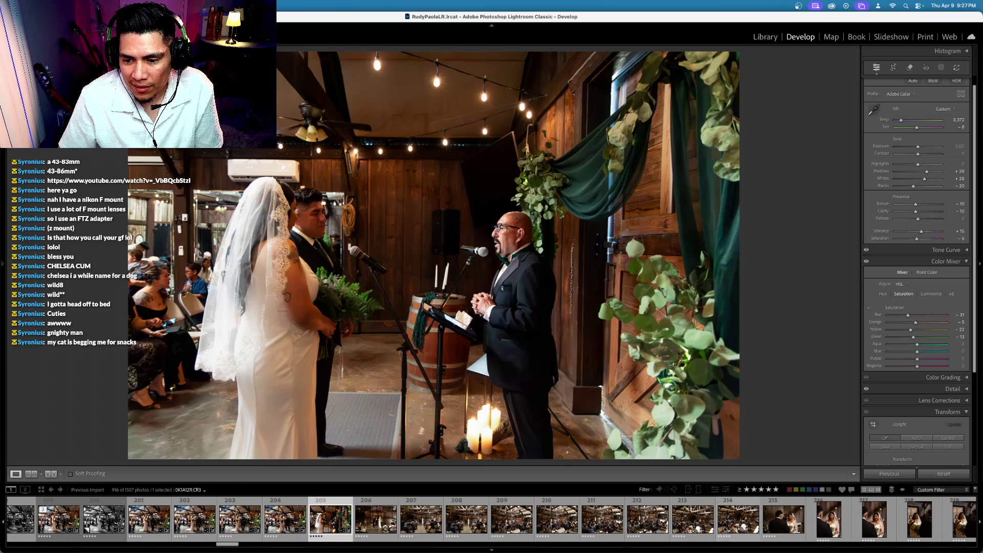
left_click(369, 518)
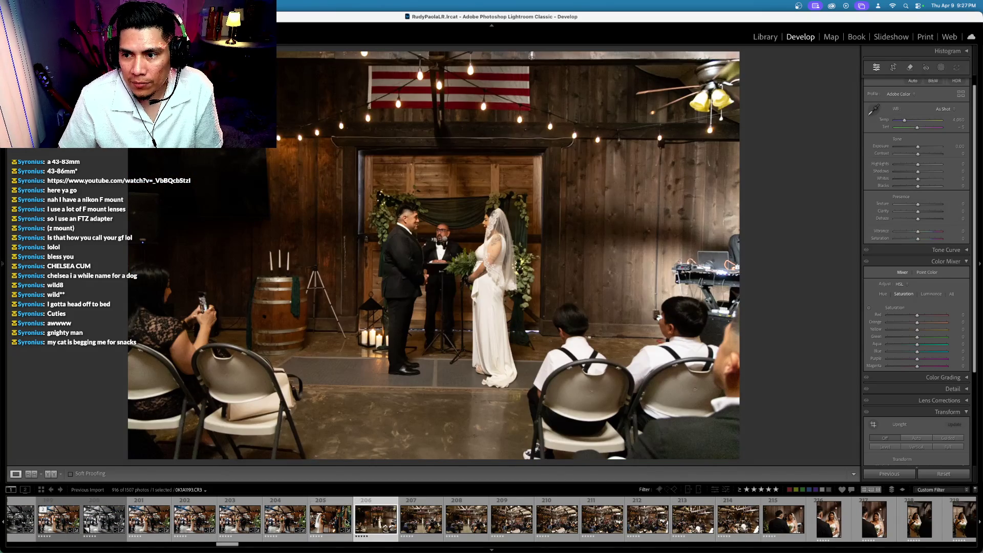
left_click(333, 518)
left_click(726, 522, "shift")
key("super+shift+s")
key("Return")
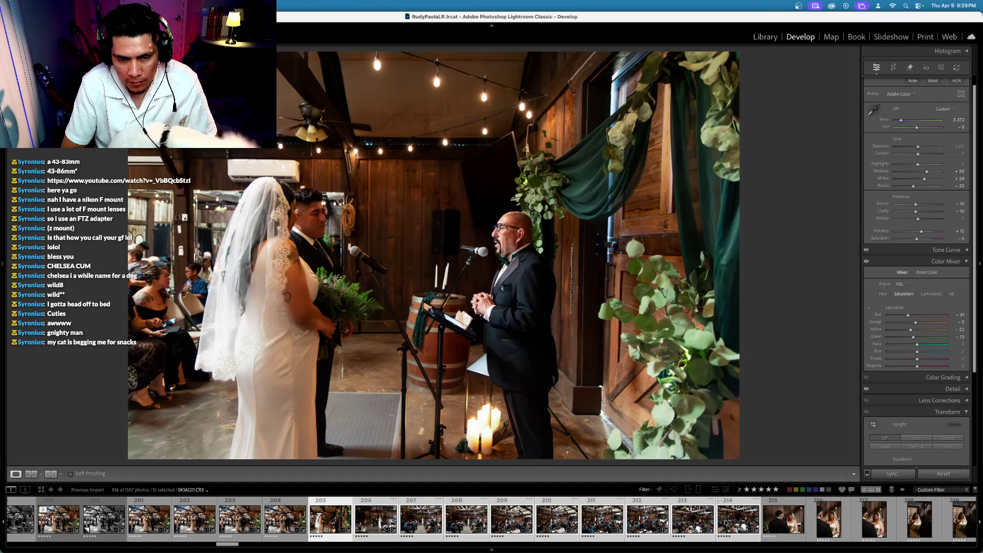
Return to the officiant close-up, photo 205, and undo Match Total Exposures
key("Right")
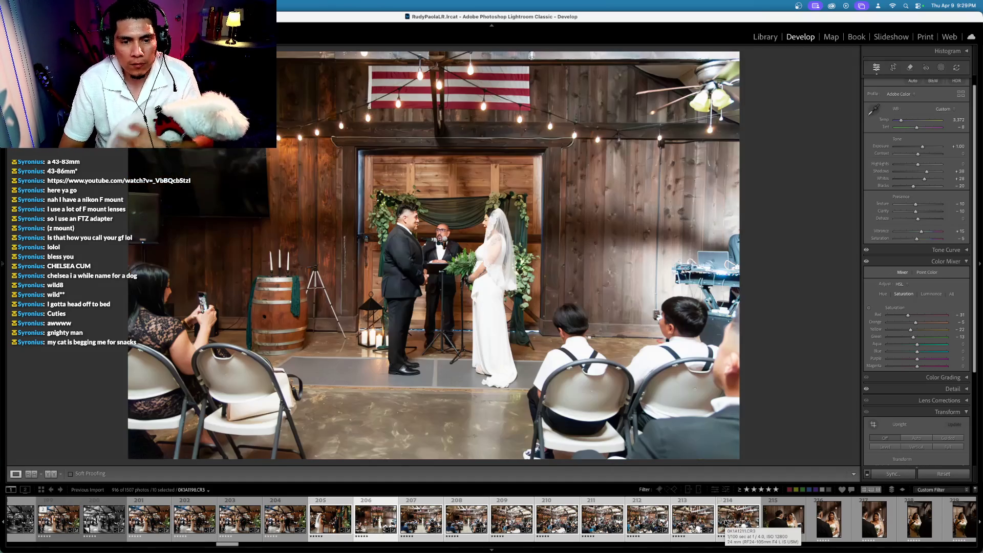
key("super")
left_click(337, 527)
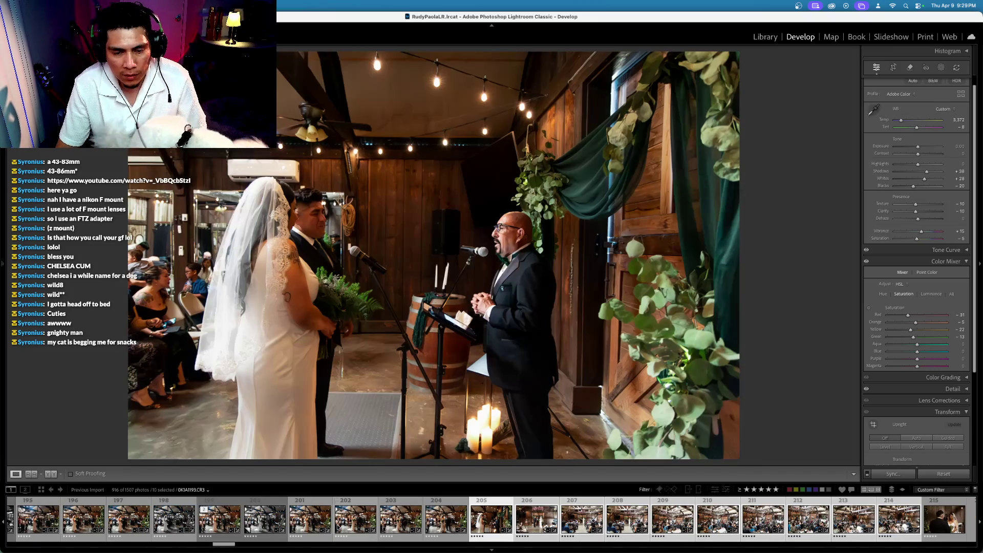
key("super+z")
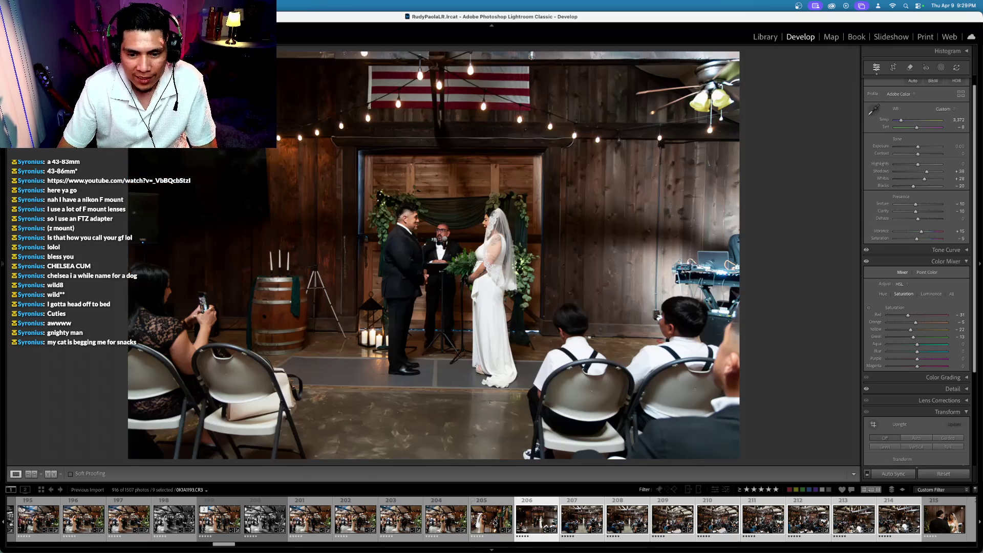
Remove photo 205 from the selection and lower wide shot 207's exposure to −0.20
left_click(510, 523, "super")
key("Right")
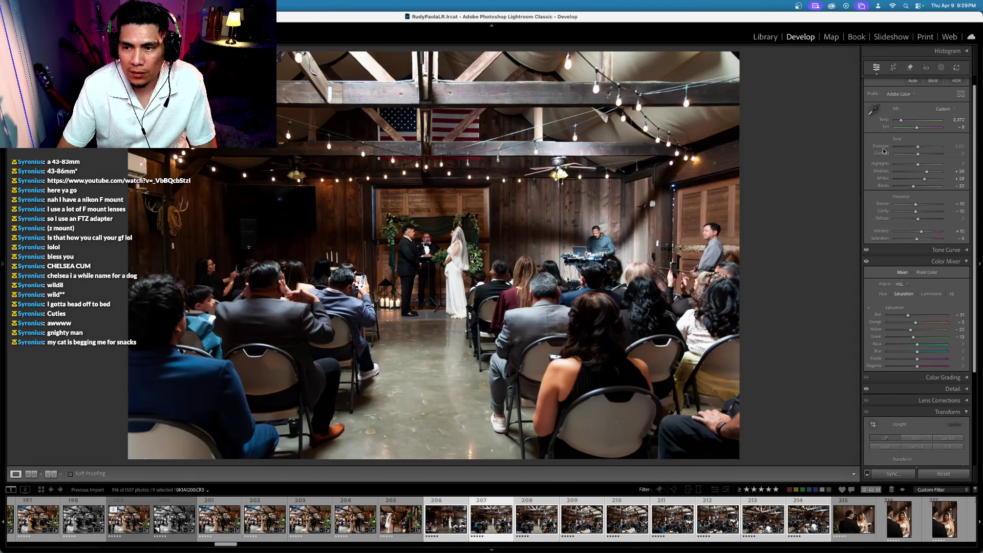
key("minus")
key("minus")
key("minus")
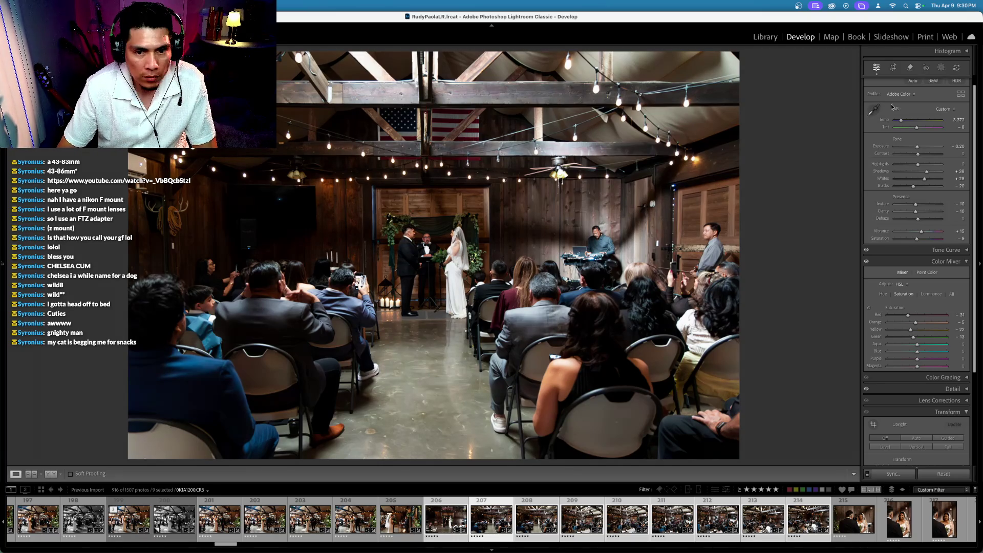
Level the wide shot with a 0.93° rotation and move to the next photo
left_click(892, 68)
left_click_drag(819, 103, 818, 137)
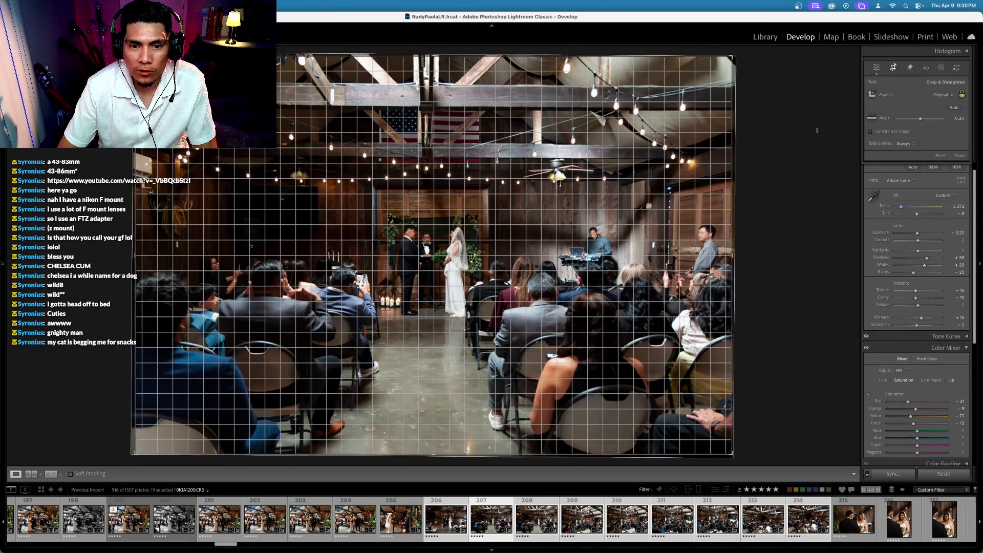
key("Return")
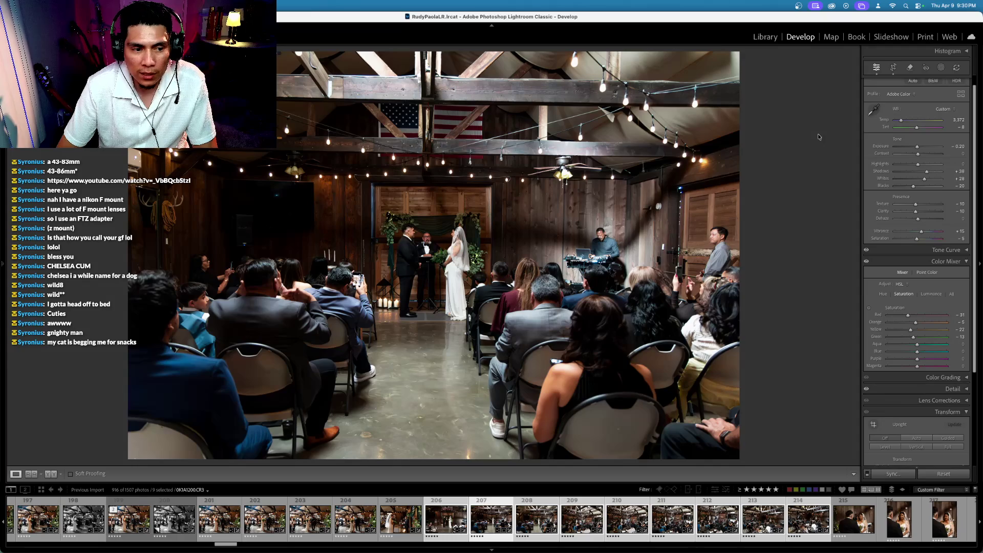
key("Right")
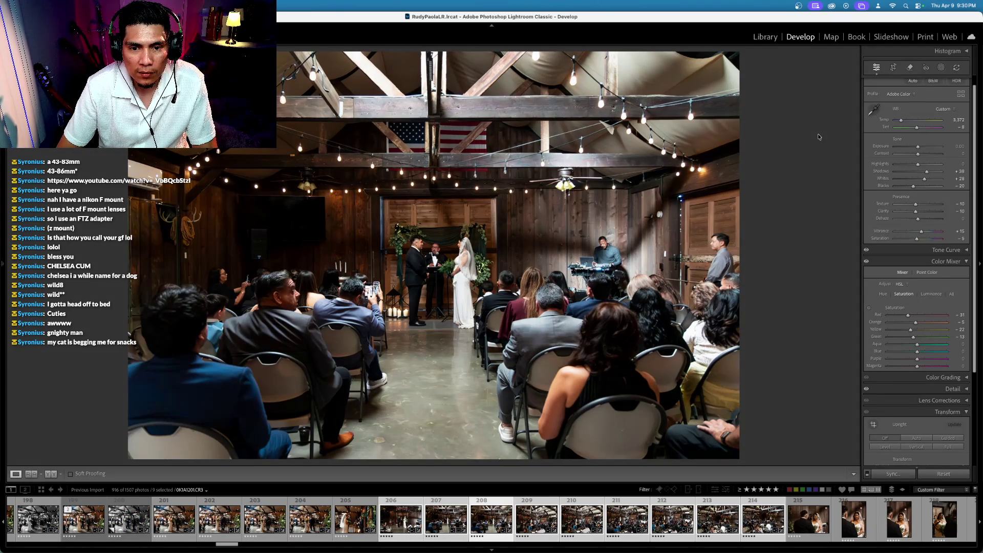
Straighten the next crowd shot slightly and darken photo 1203 to -0.20 exposure
left_click(892, 67)
left_click_drag(793, 95, 789, 115)
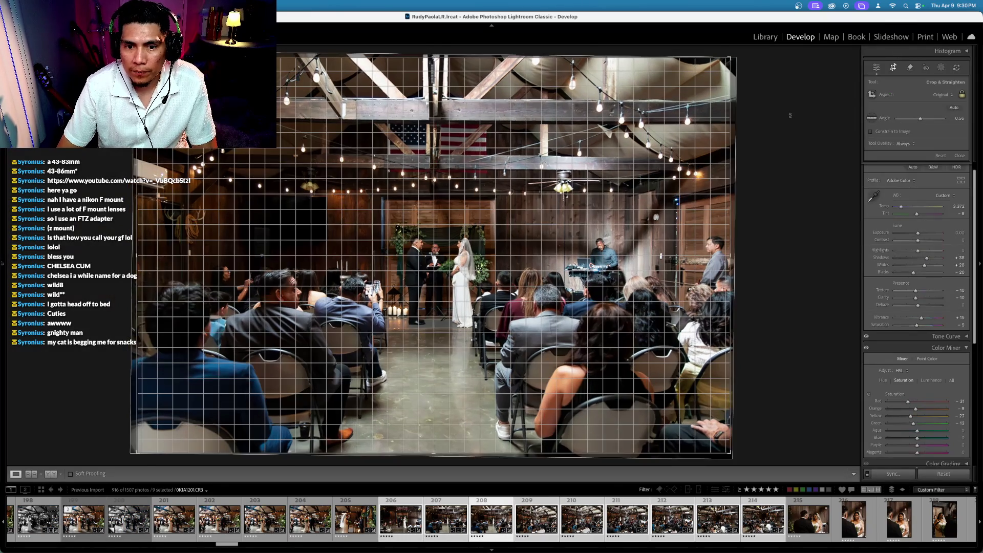
key("Return")
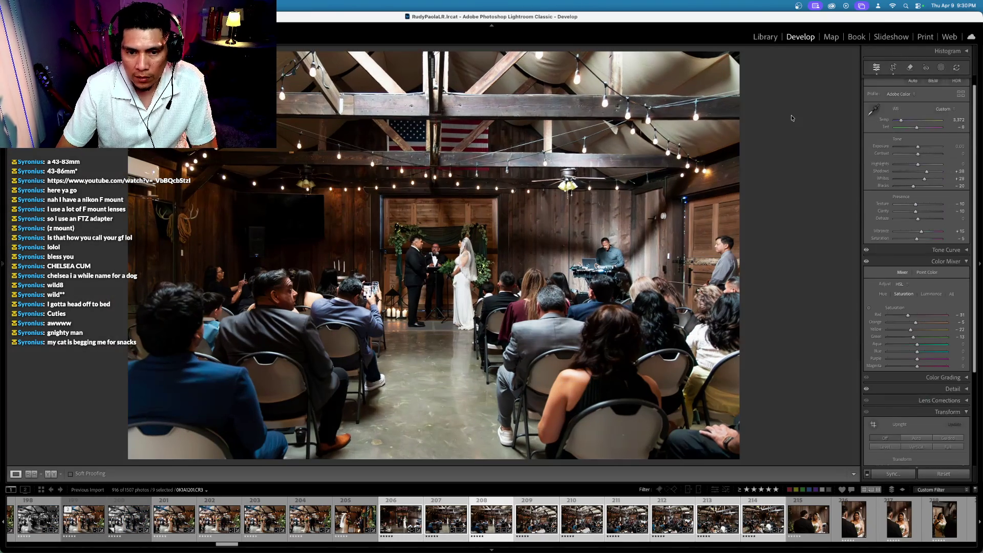
key("Right")
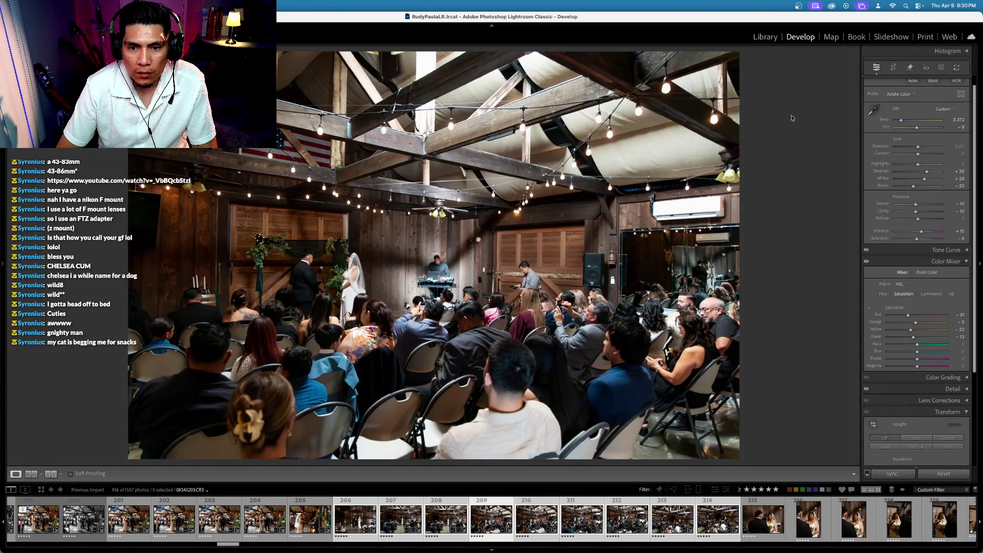
key("minus")
key("minus")
key("minus")
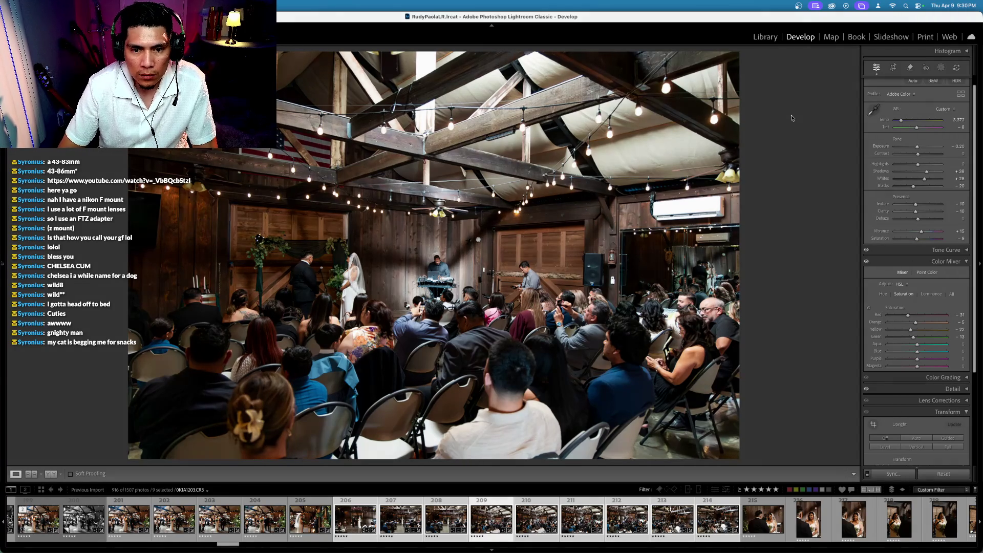
key("Right")
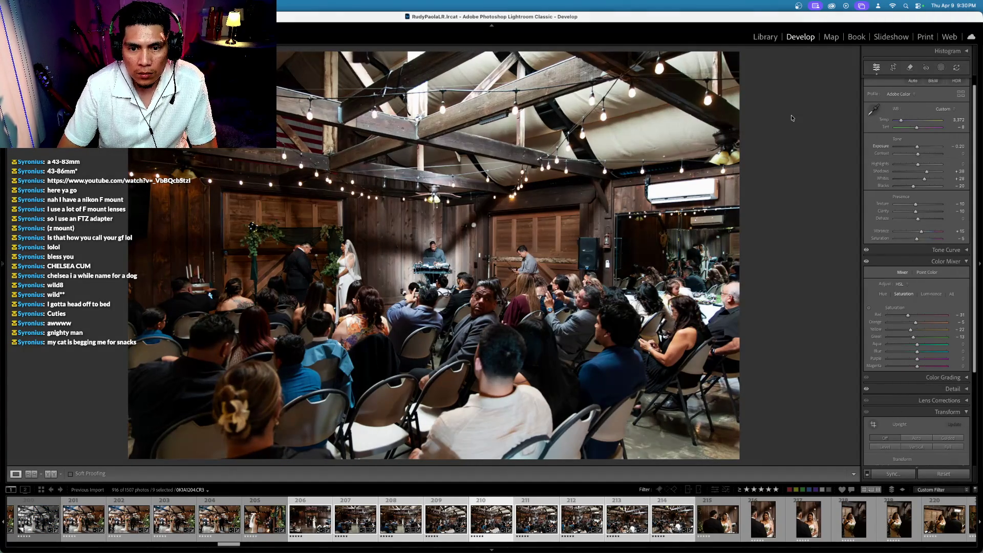
Level the ceiling beams on photo 1204, then advance through the sequence to photo 214
key("r")
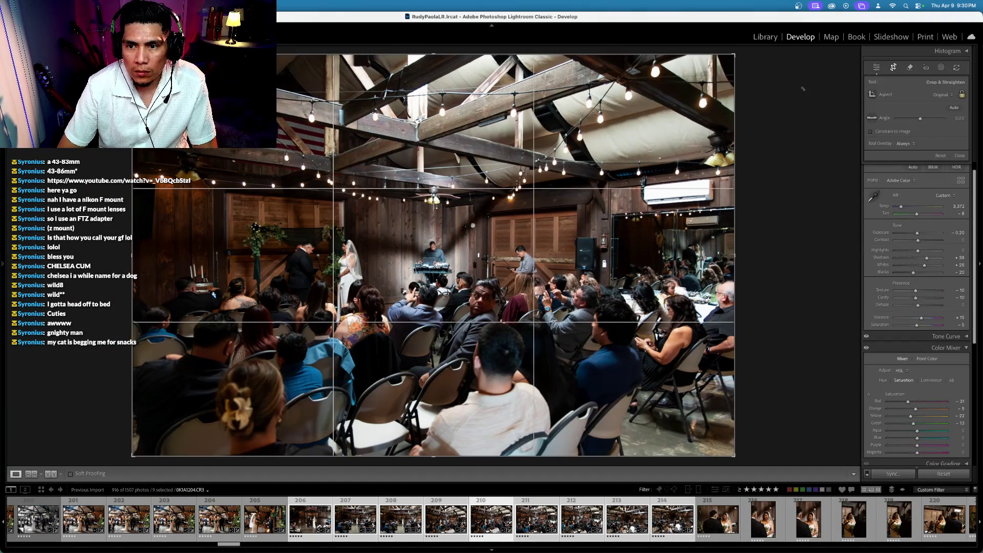
left_click_drag(801, 88, 802, 91)
key("Return")
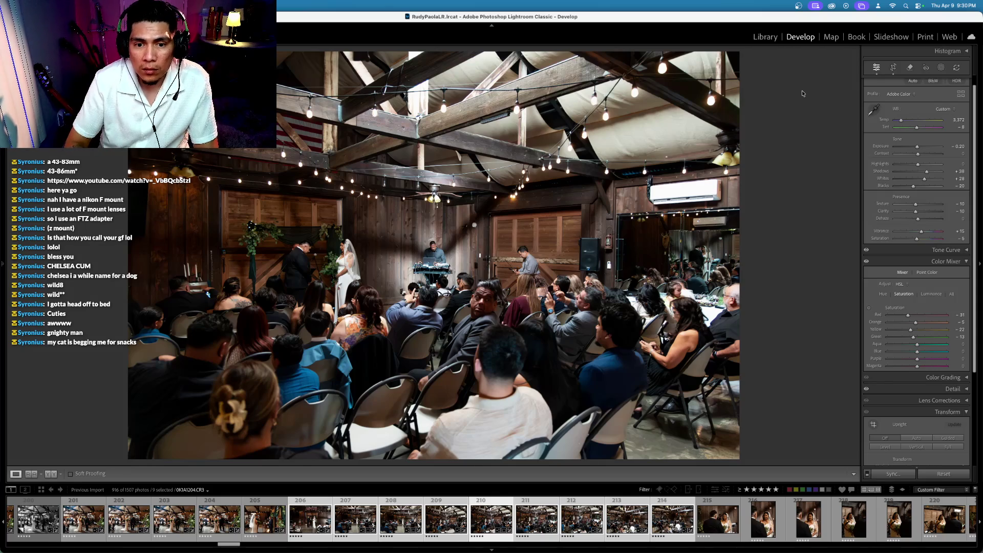
key("Right")
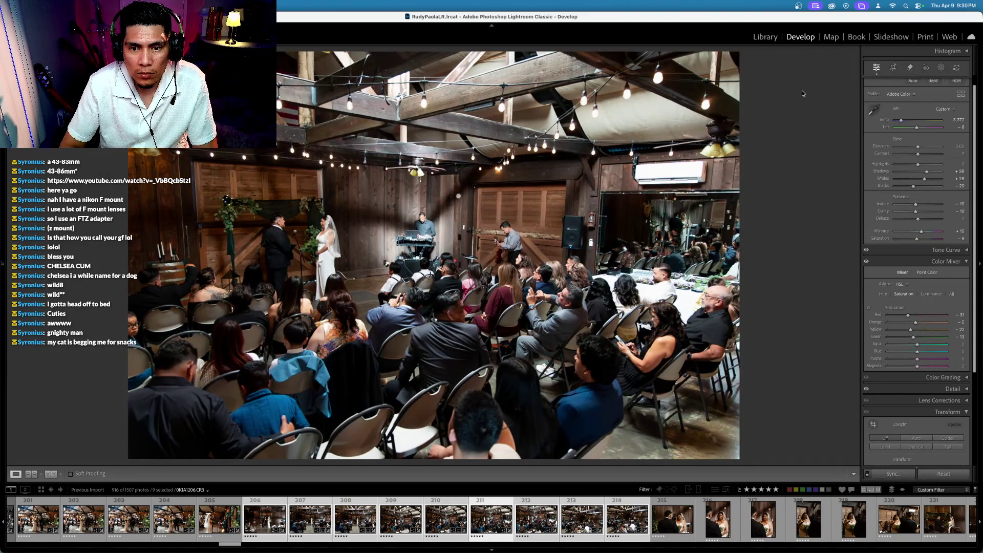
key("Right")
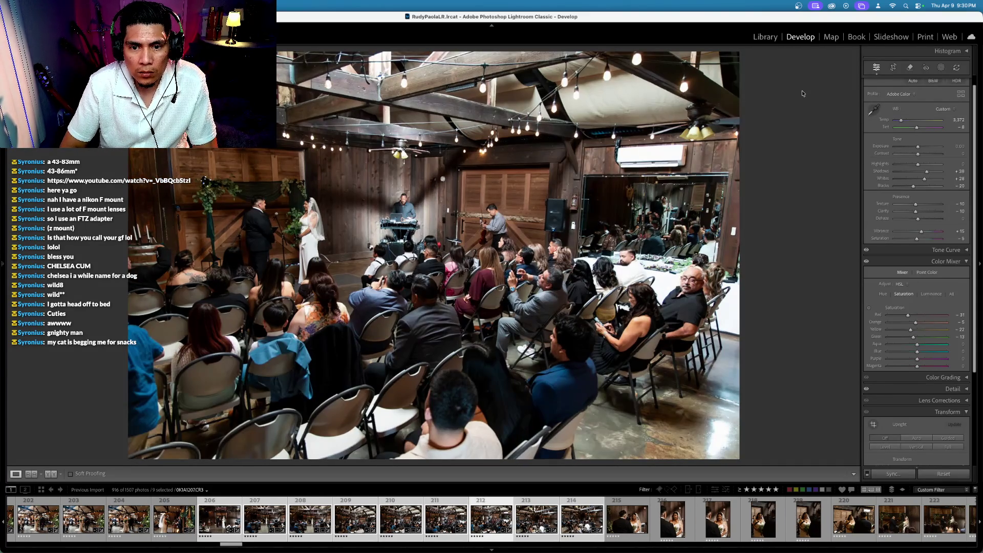
key("Right")
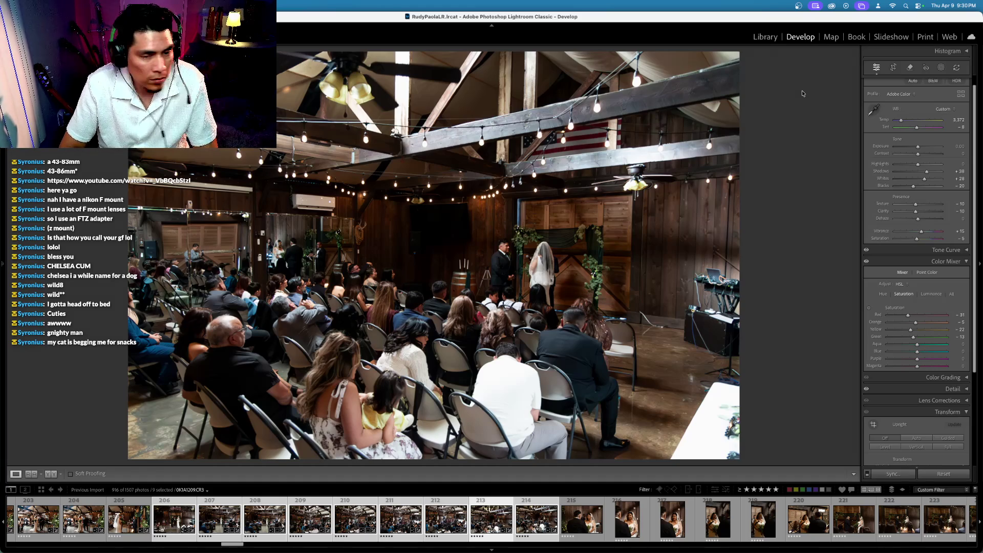
key("Right")
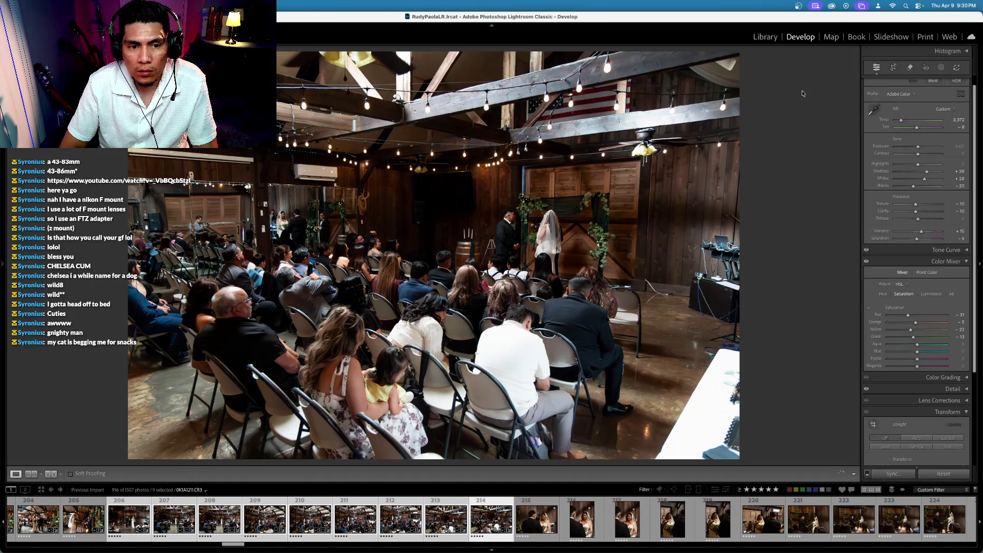
Select photos 214 and 215 with 214 active and sync its develop settings onto 215
key("Right")
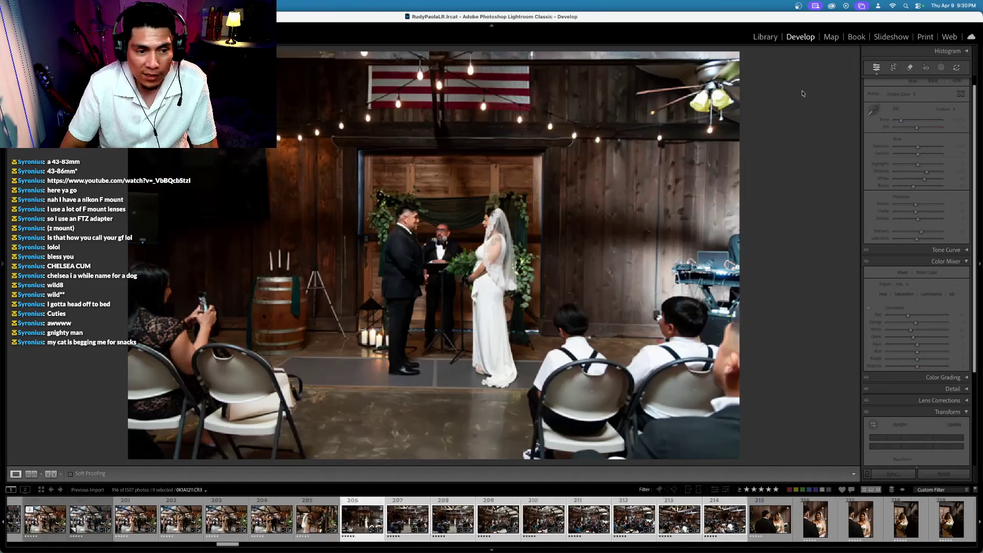
key("Left")
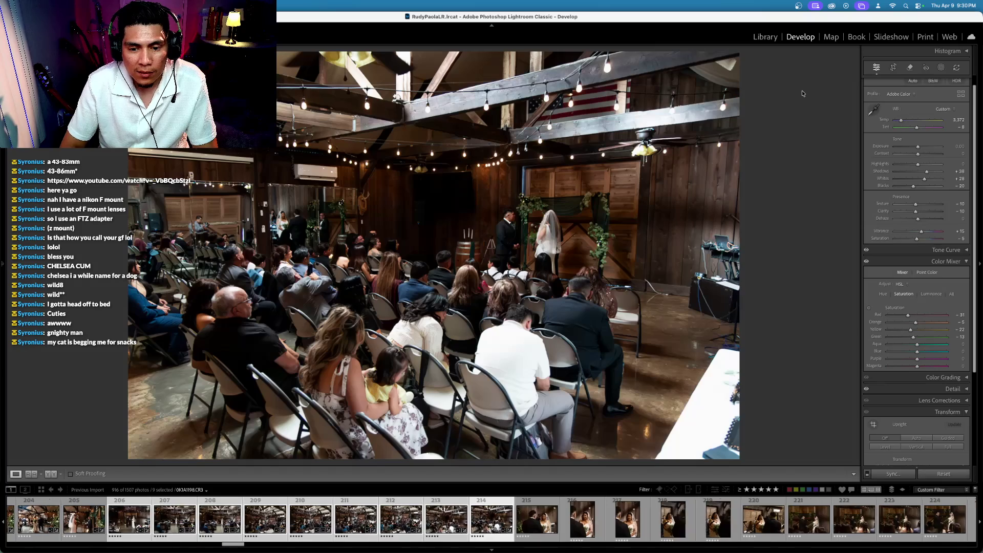
left_click(543, 520)
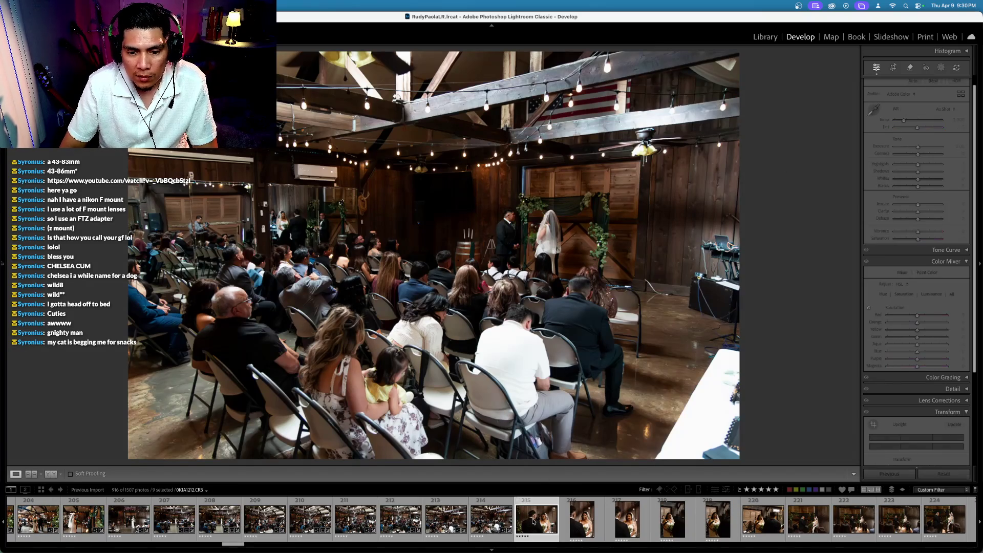
left_click(489, 518, "shift")
left_click(488, 518)
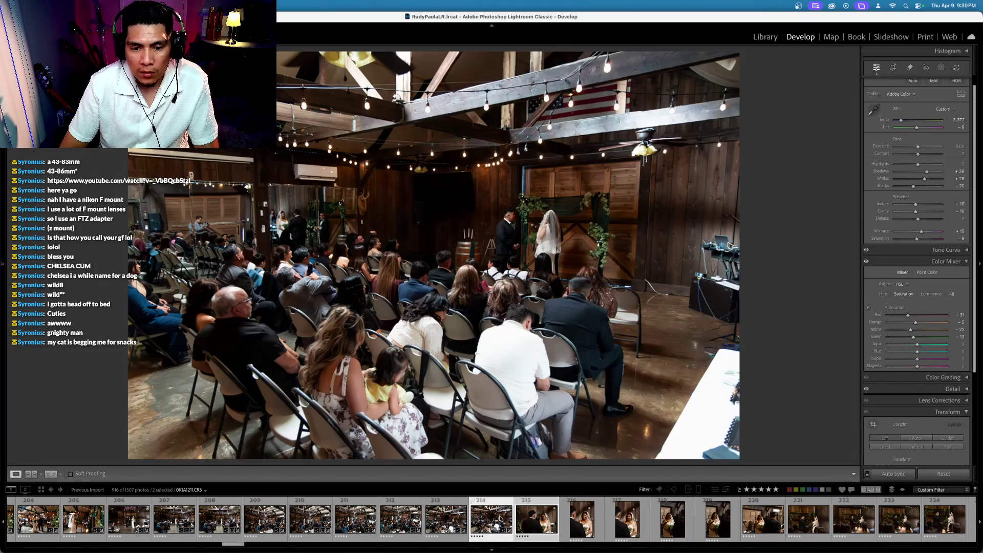
key("ctrl+shift+s")
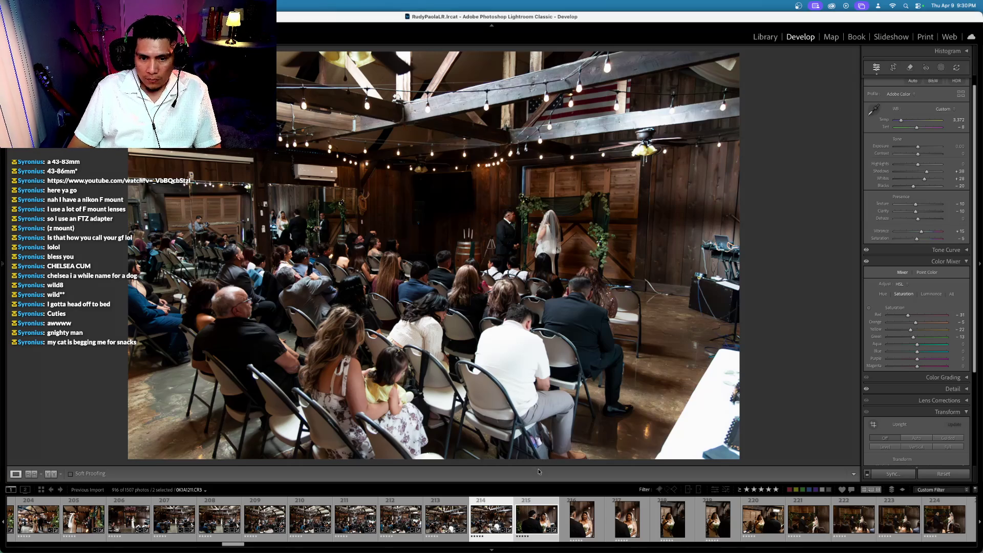
Inspect the bride's face on photo 215 zoomed in, comparing before and after edits
left_click(536, 519)
left_click(565, 272)
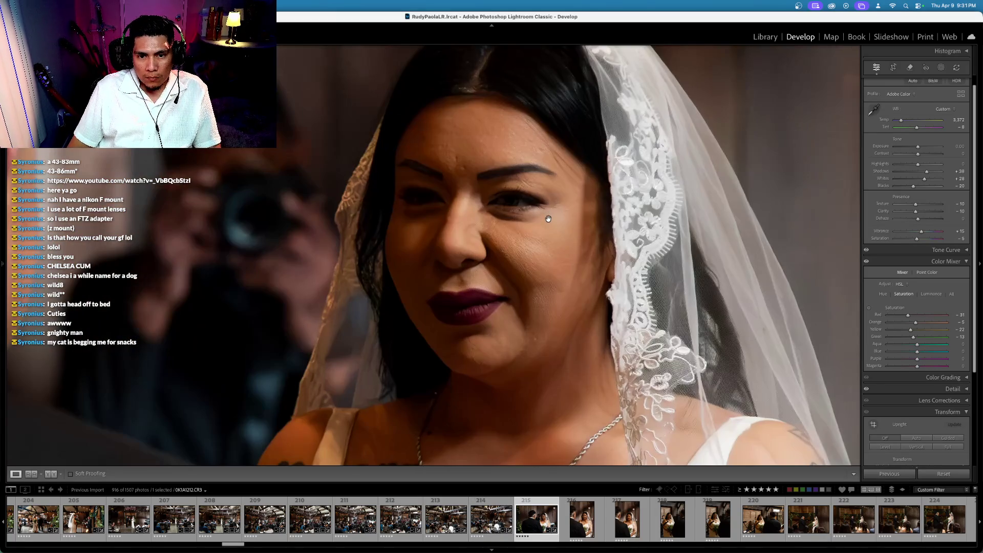
key("backslash")
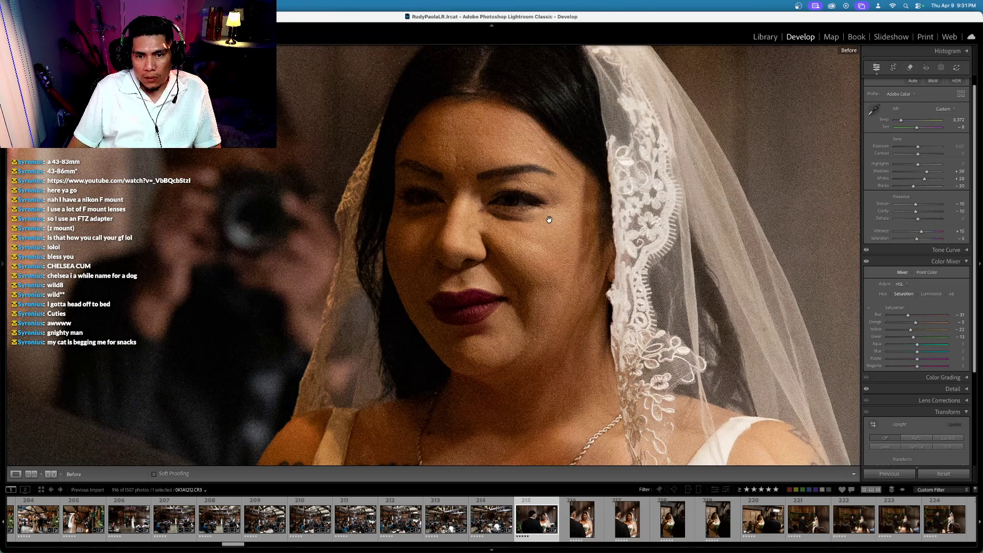
key("backslash")
mouse_move(549, 219)
left_mouse_down()
mouse_move(704, 236)
mouse_move(681, 239)
left_mouse_up()
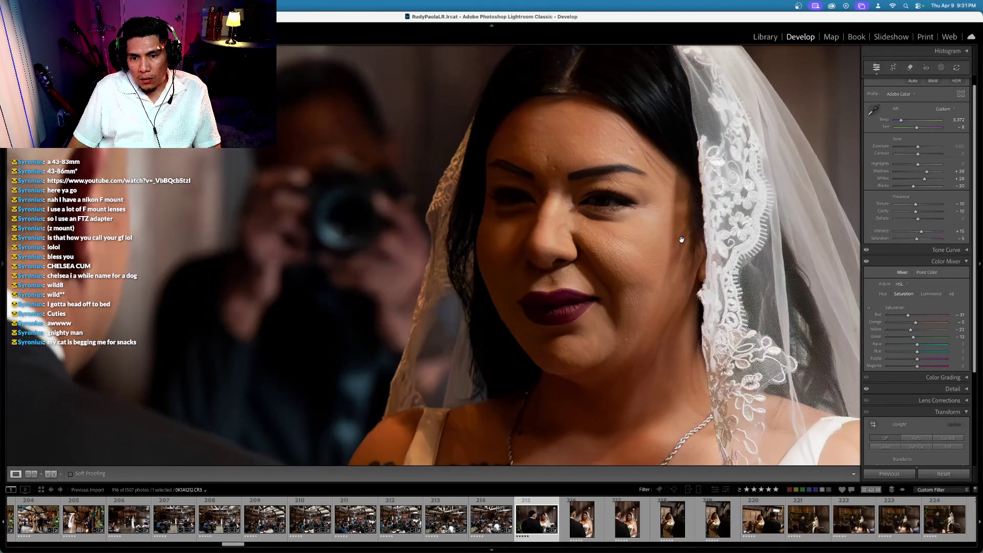
left_click(681, 239)
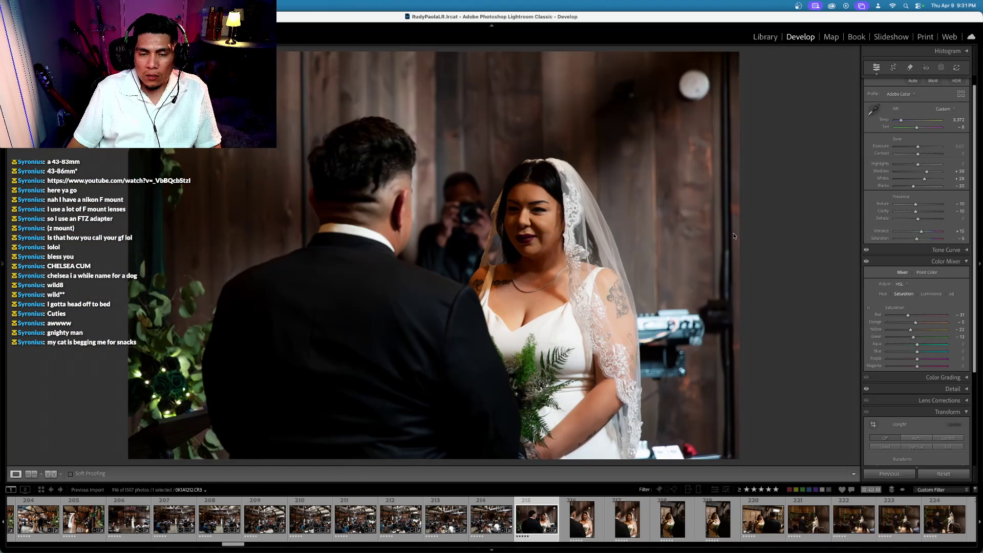
Add photos 216–218 to the selection and sync photo 215's settings onto them
scroll(699, 509, "right", 5)
scroll(701, 510, "right", 1)
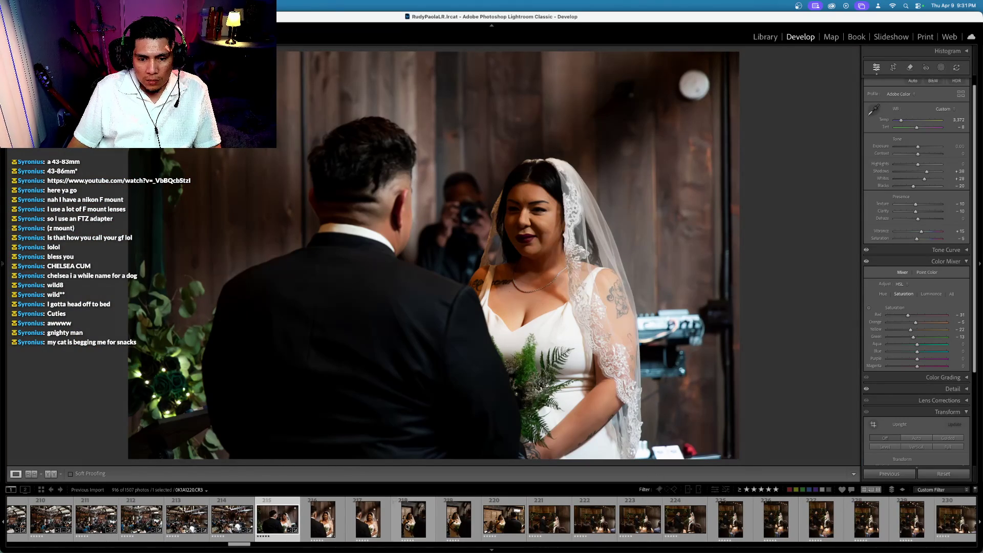
left_click(409, 527, "shift")
key("super+shift+s")
key("Return")
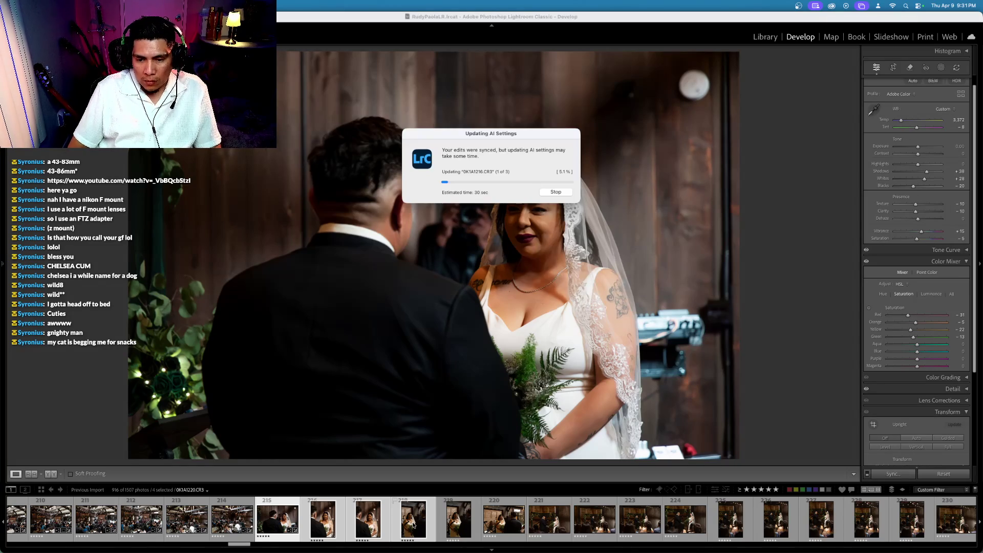